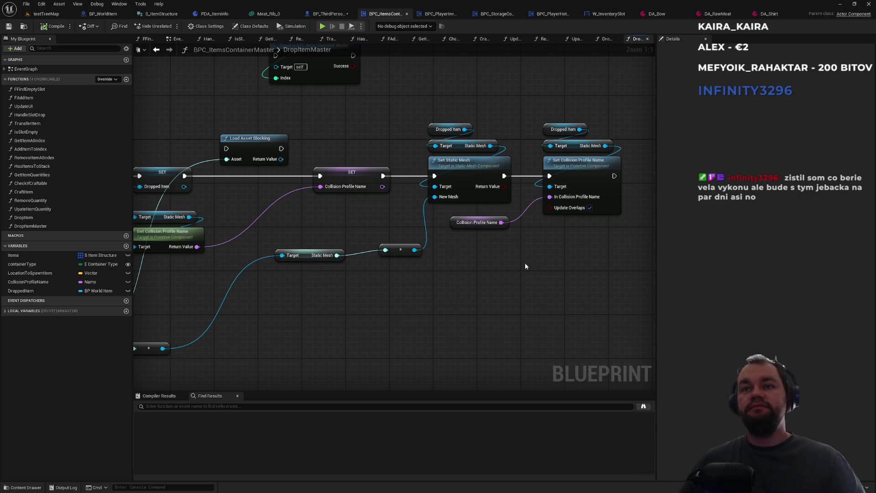
# Open File Explorer from the Start menu on top of the Unreal editor
pyautogui.press('super')
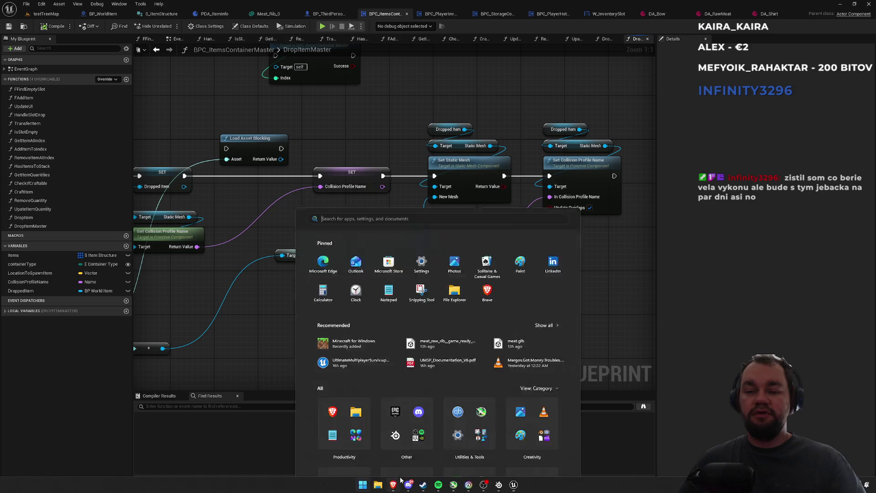
pyautogui.click(384, 483)
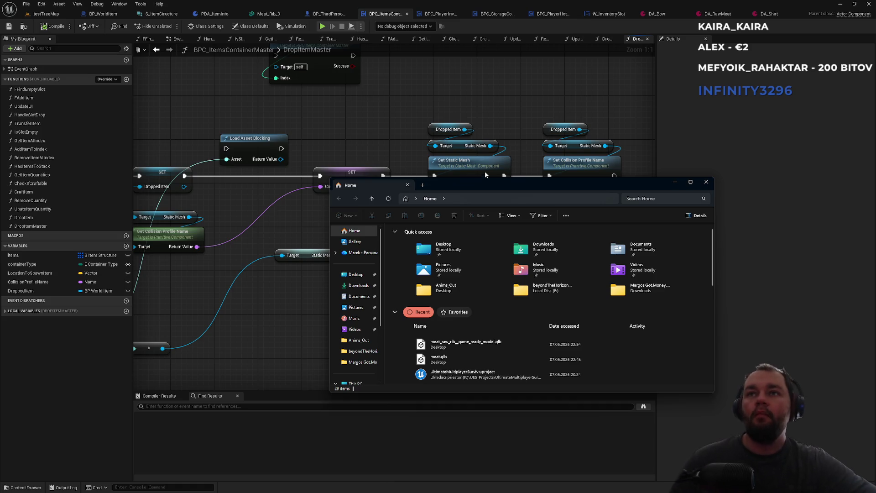
# Browse to F:\UE5_Projects\smartPolyCourse in File Explorer
pyautogui.moveTo(470, 185); pyautogui.dragTo(442, 180)
pyautogui.scroll(-3, 336, 319)
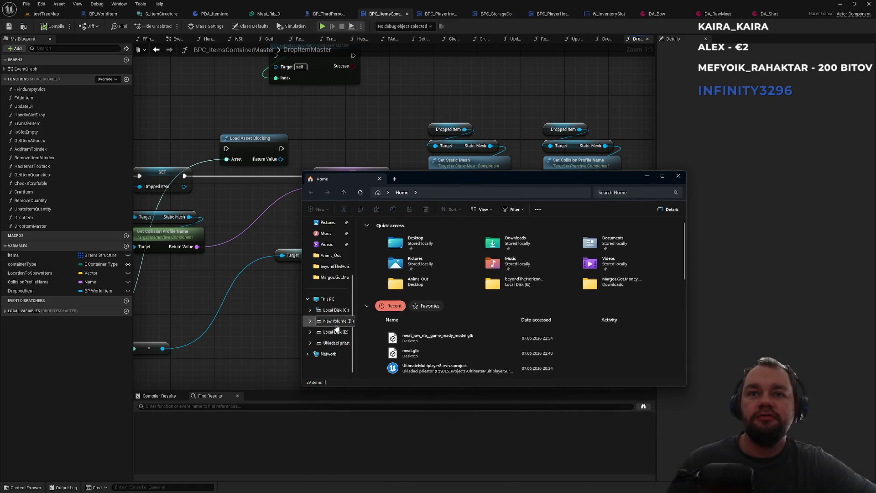
pyautogui.click(335, 332)
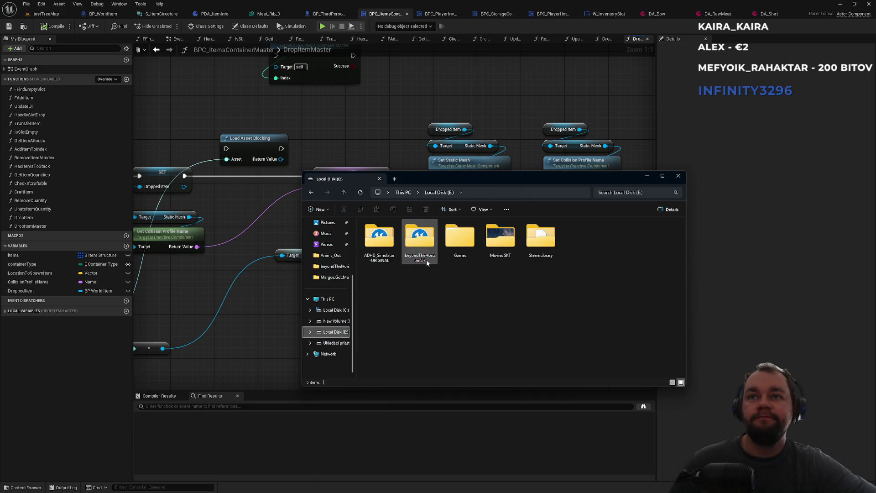
pyautogui.click(334, 321)
pyautogui.click(335, 332)
pyautogui.click(336, 343)
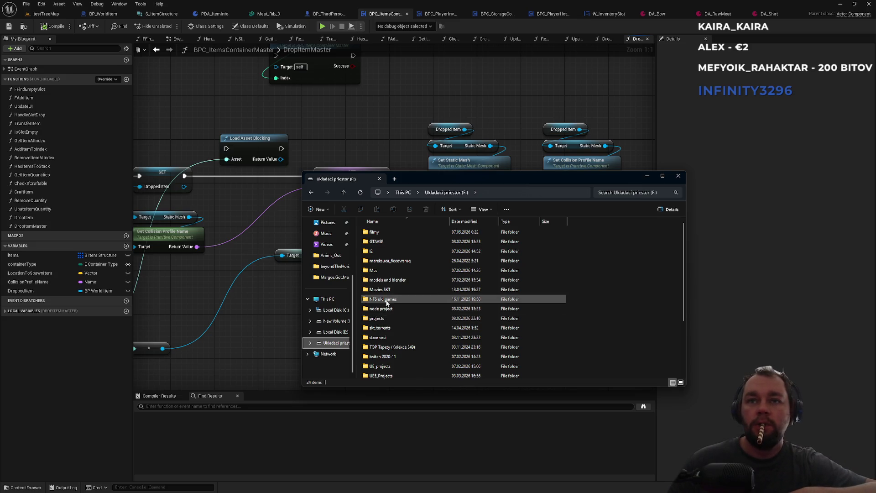
pyautogui.doubleClick(391, 375)
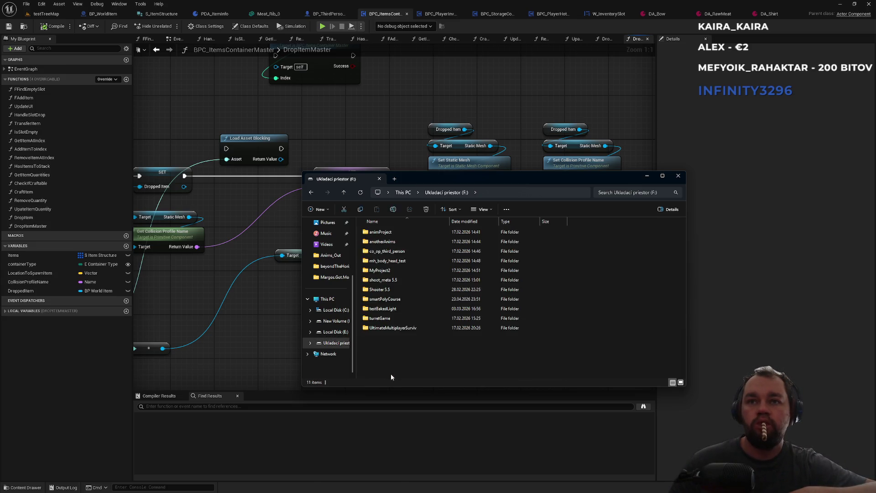
pyautogui.doubleClick(370, 300)
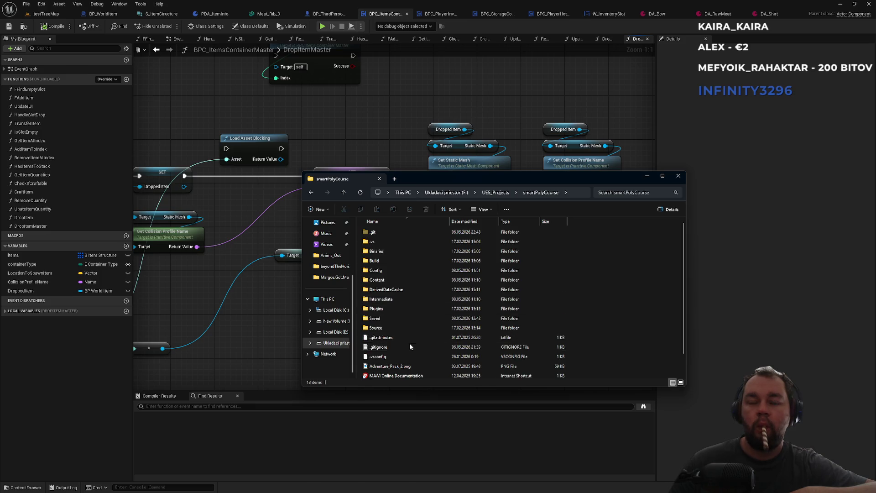
# Open a PowerShell terminal inside the smartPolyCourse project folder
pyautogui.scroll(-1, 604, 365)
pyautogui.rightClick(608, 365)
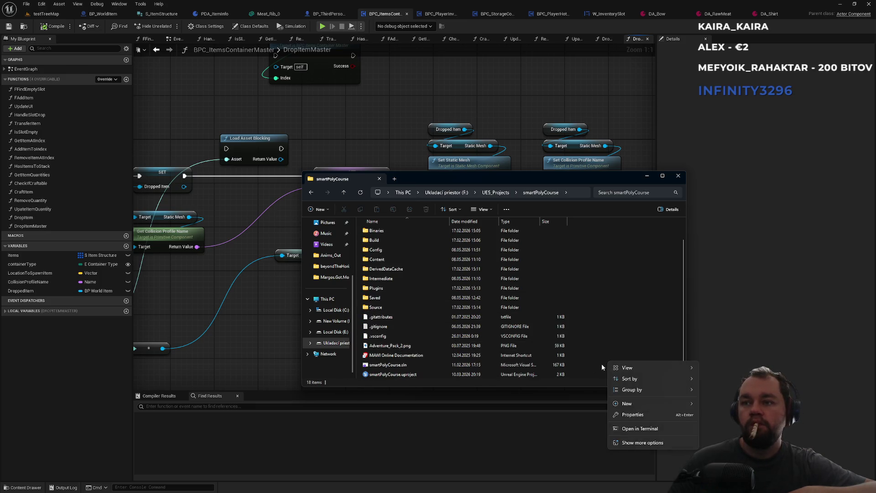
pyautogui.click(642, 429)
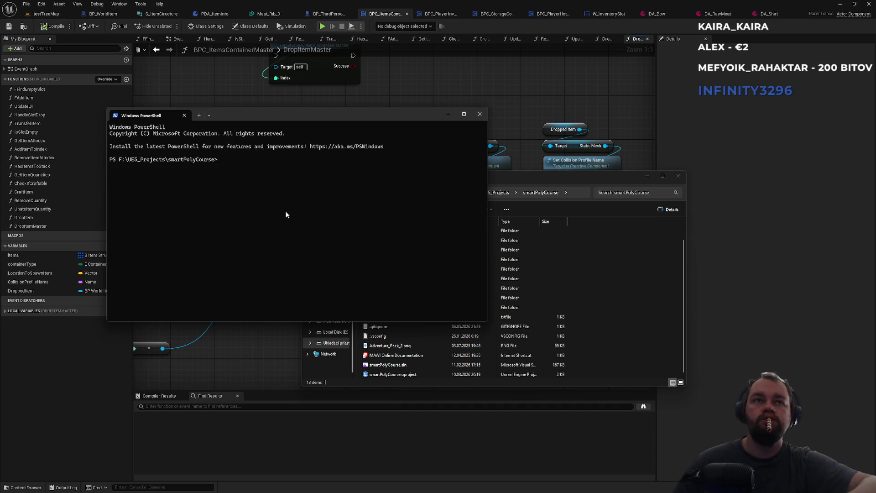
# Review the git log and git status to see the modified project files
pyautogui.write('git log')
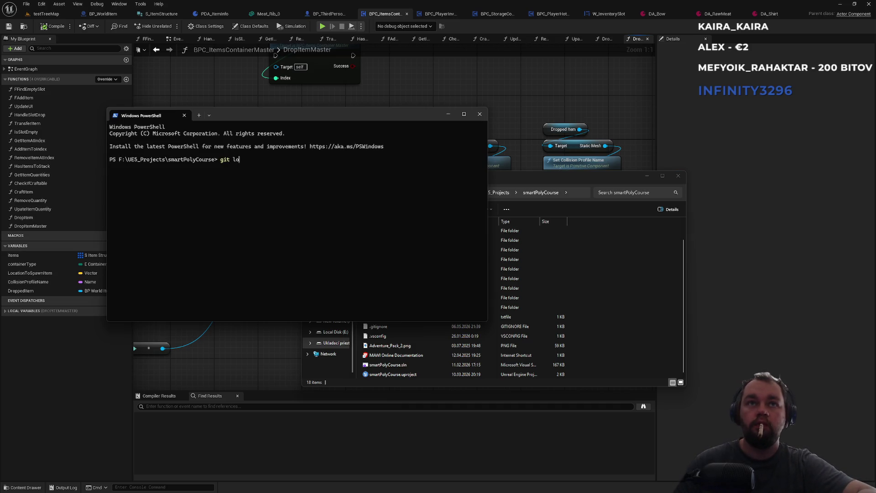
pyautogui.press('Return')
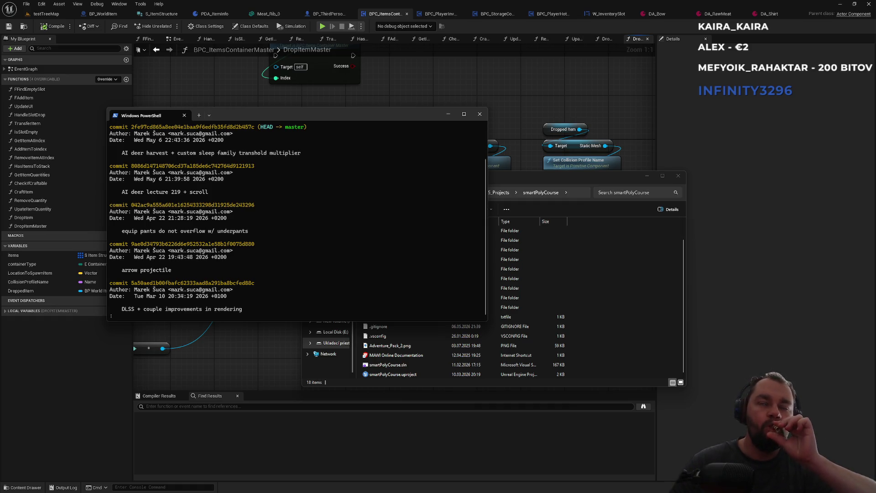
pyautogui.write('qgit stat')
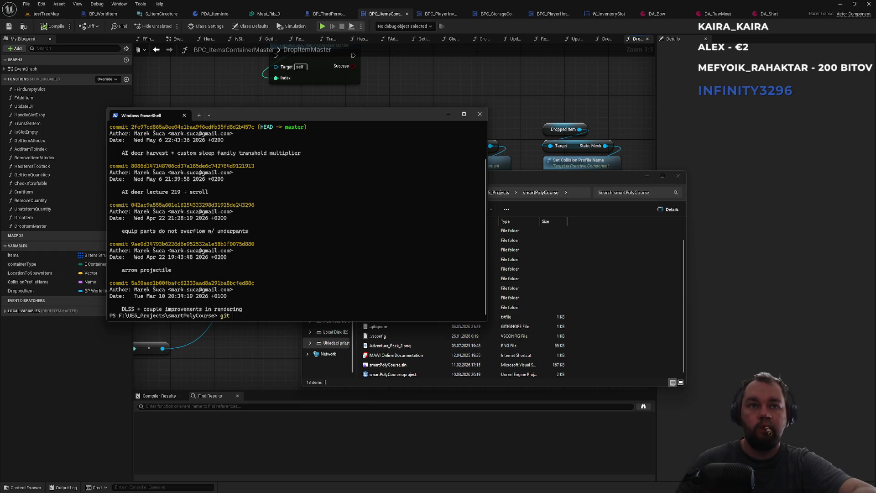
pyautogui.write('us')
pyautogui.press('Return')
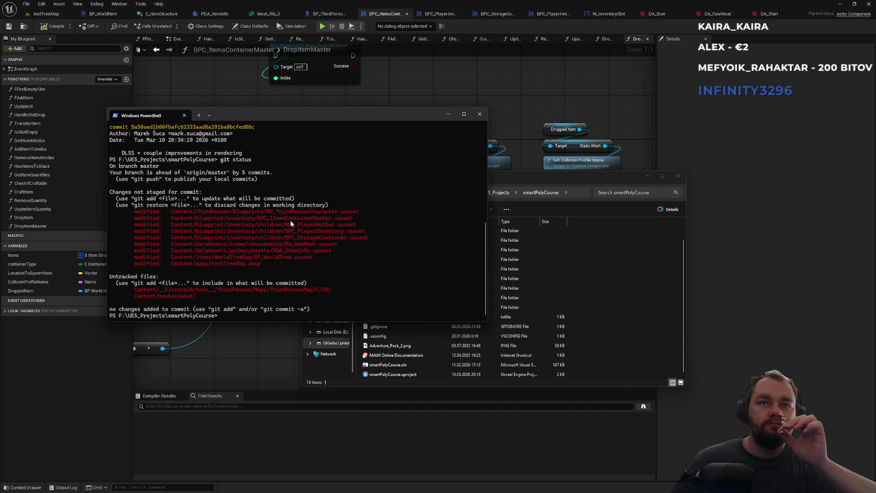
pyautogui.moveTo(260, 264); pyautogui.dragTo(285, 240)
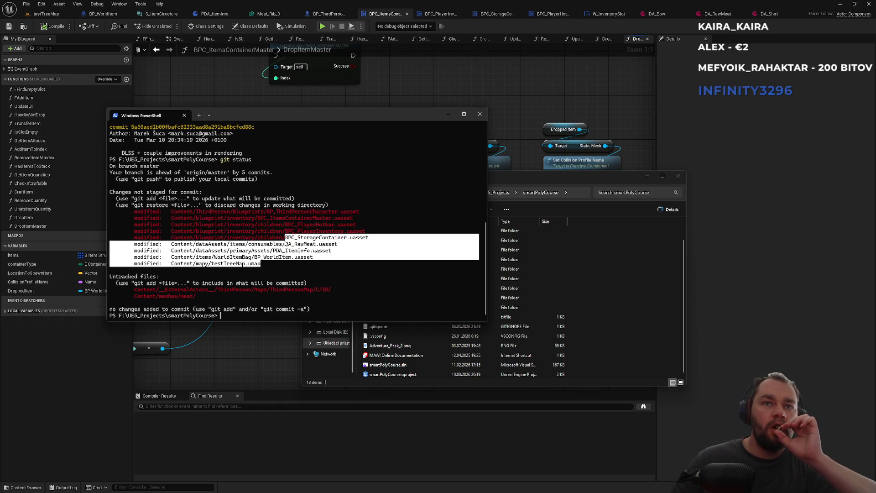
pyautogui.moveTo(286, 245); pyautogui.dragTo(301, 214)
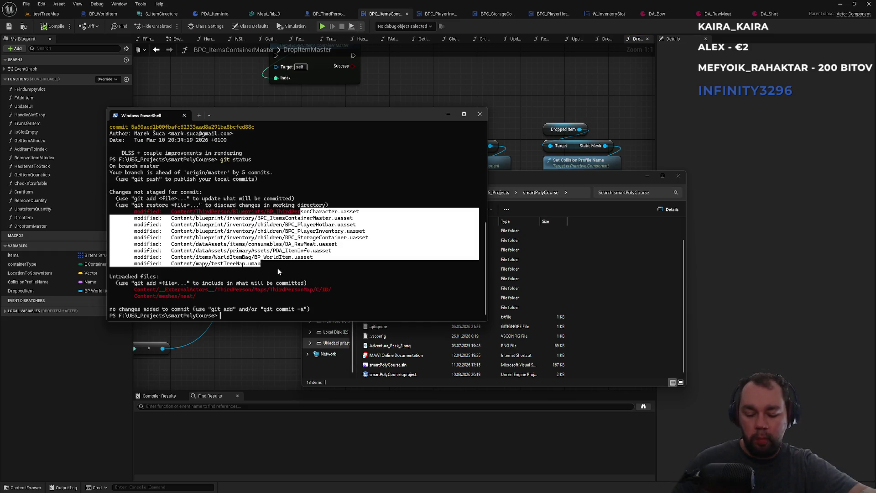
# Stage everything and commit it as "not working yet meat drop item", then recheck status
pyautogui.write('git add .')
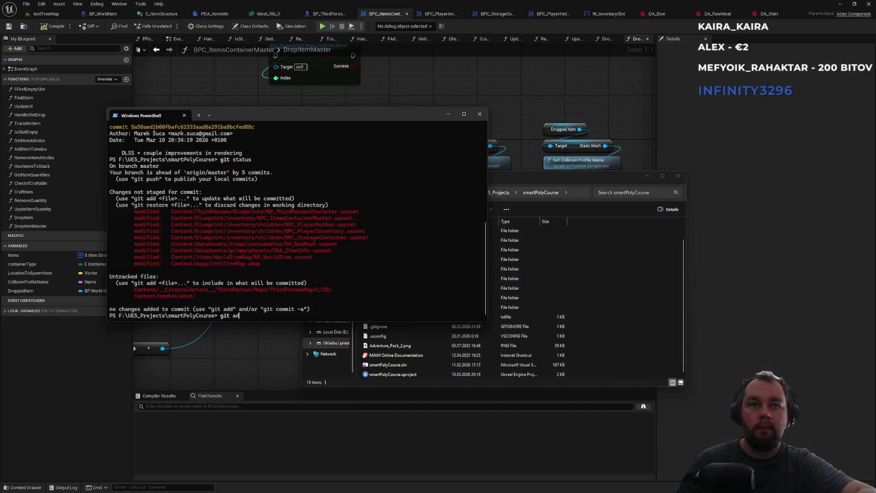
pyautogui.press('Return')
pyautogui.write('git')
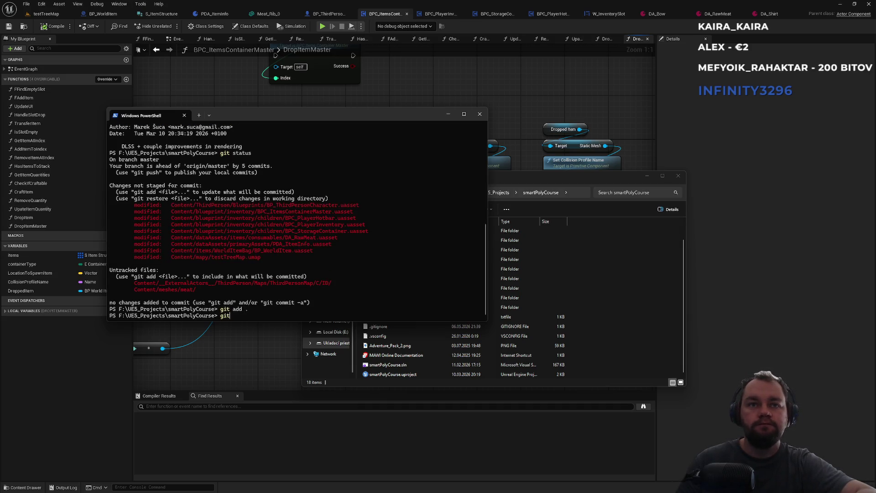
pyautogui.write(' commit -')
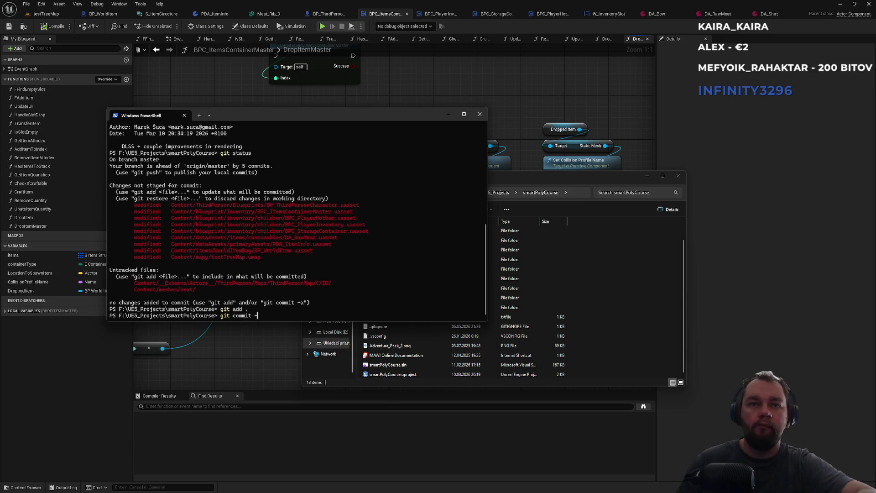
pyautogui.write('m "not w')
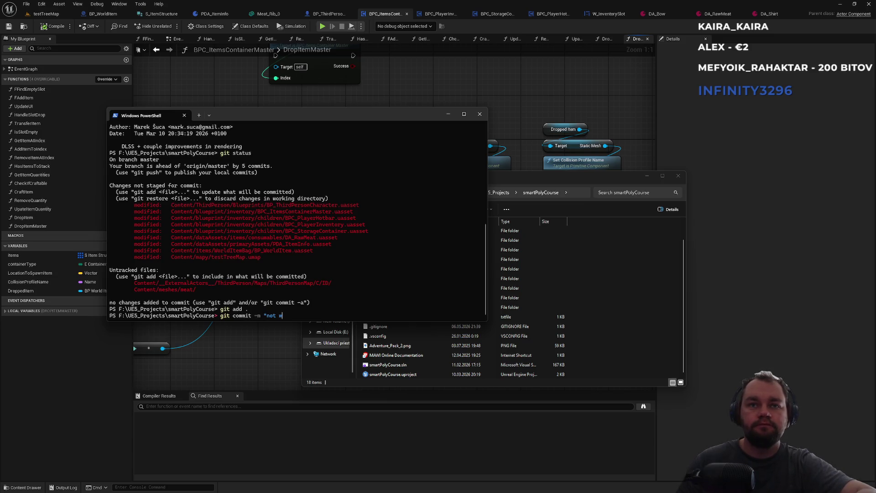
pyautogui.write('orking yet ')
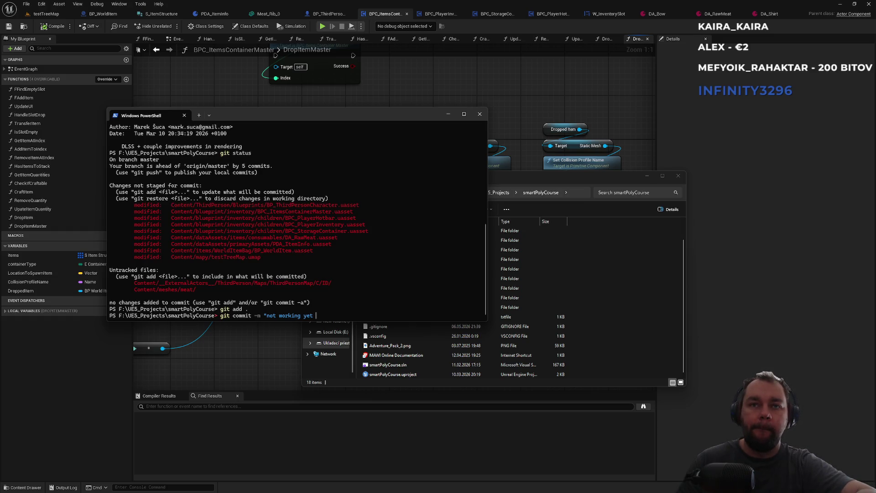
pyautogui.write('meat')
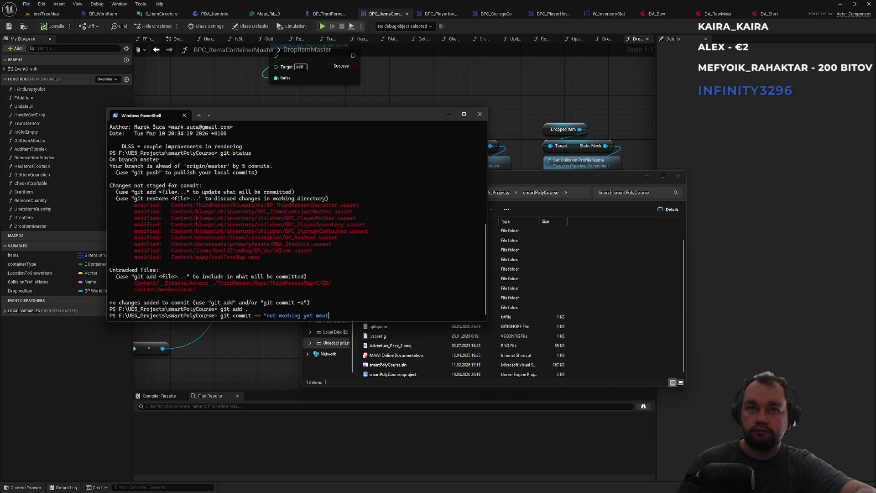
pyautogui.write(' drop item"')
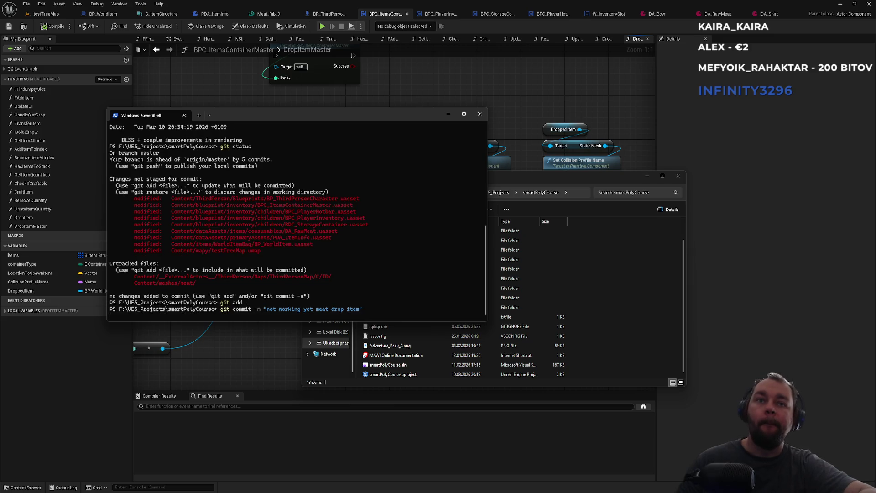
pyautogui.press('Return')
pyautogui.write('git status')
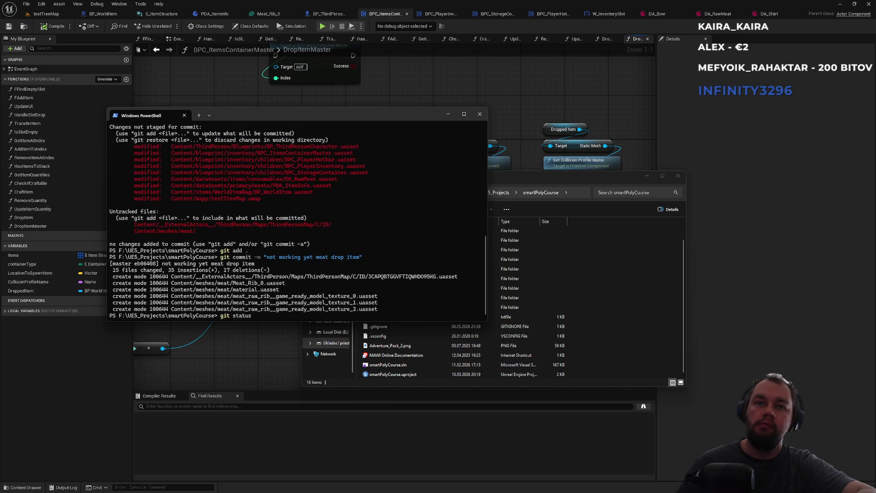
pyautogui.press('Return')
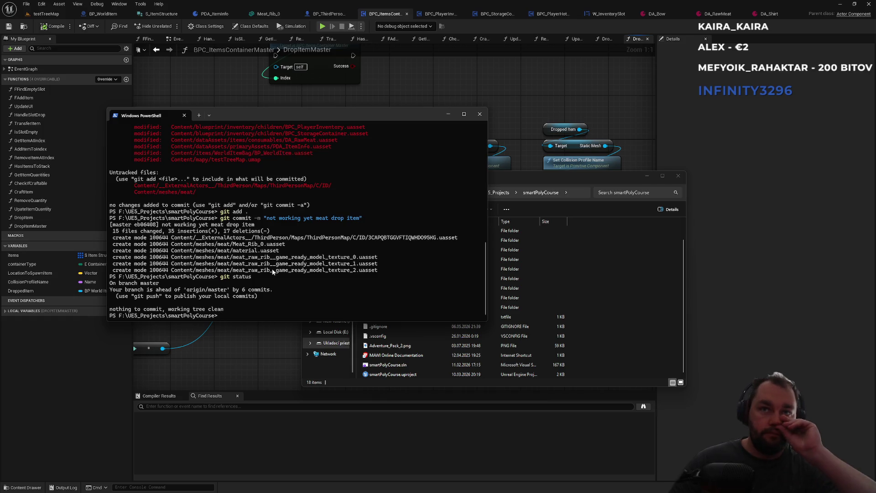
# Copy the new meat asset lines from the terminal output and return to Unreal
pyautogui.moveTo(272, 270); pyautogui.dragTo(268, 239)
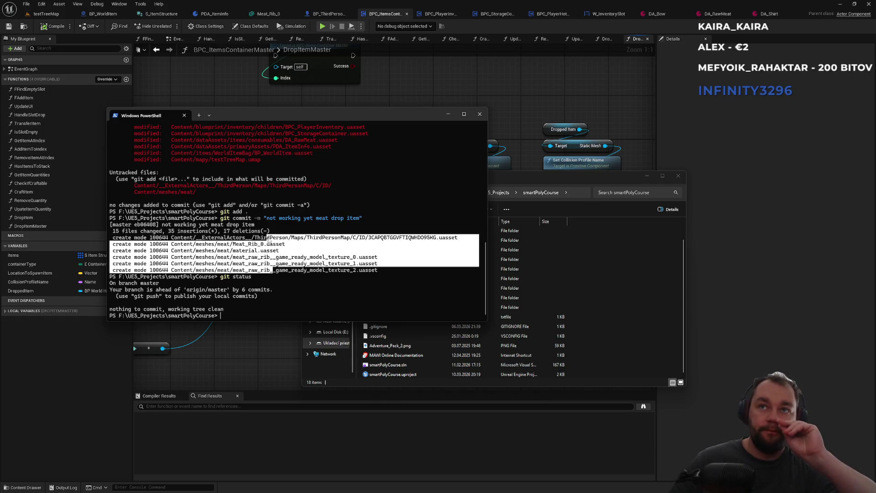
pyautogui.rightClick(269, 240)
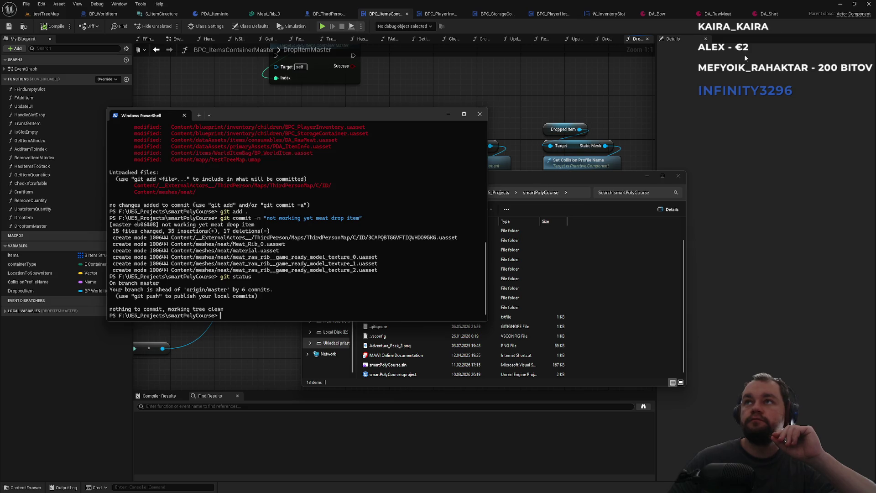
pyautogui.click(871, 5)
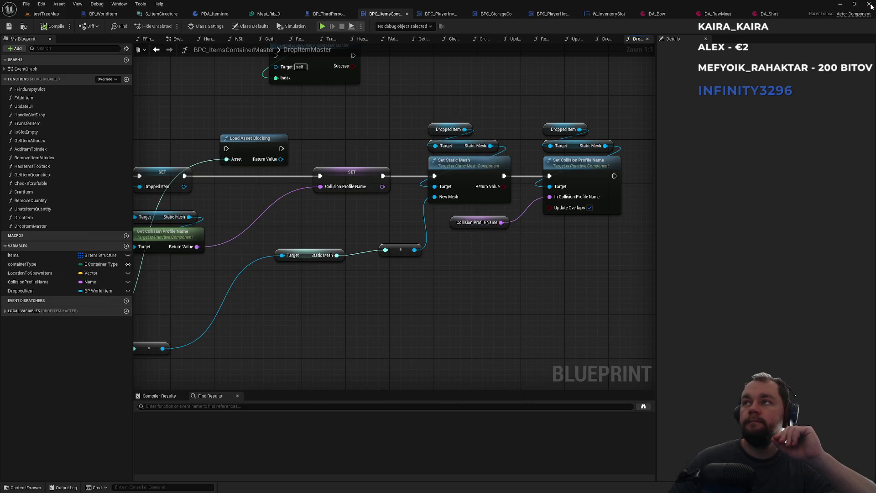
# Close the Unreal editor and copy commit hash 2fe97cd from git log
pyautogui.click(870, 4)
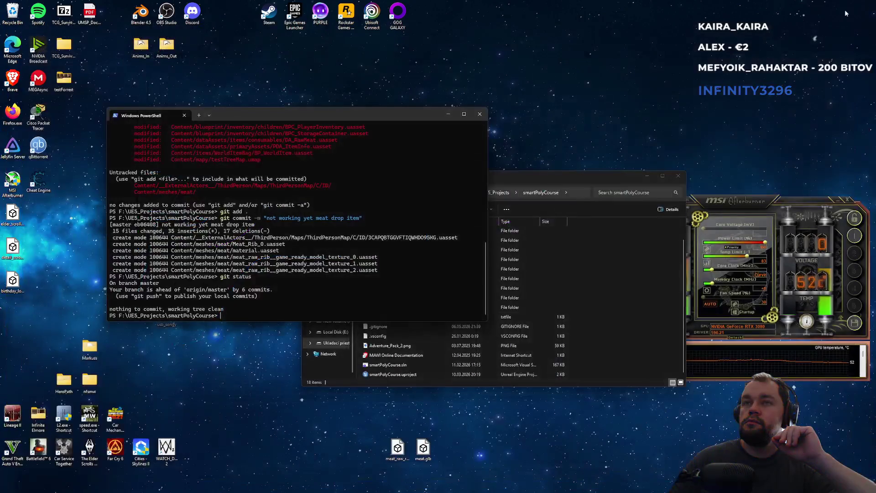
pyautogui.write('git log')
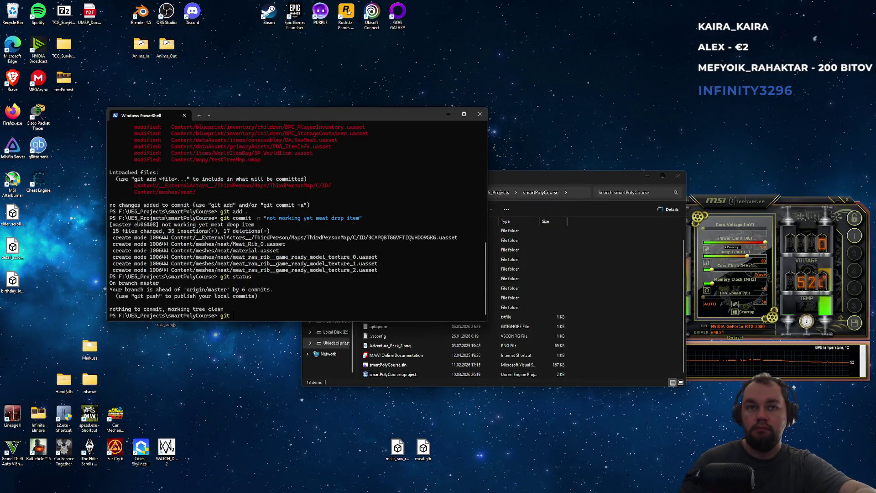
pyautogui.press('Return')
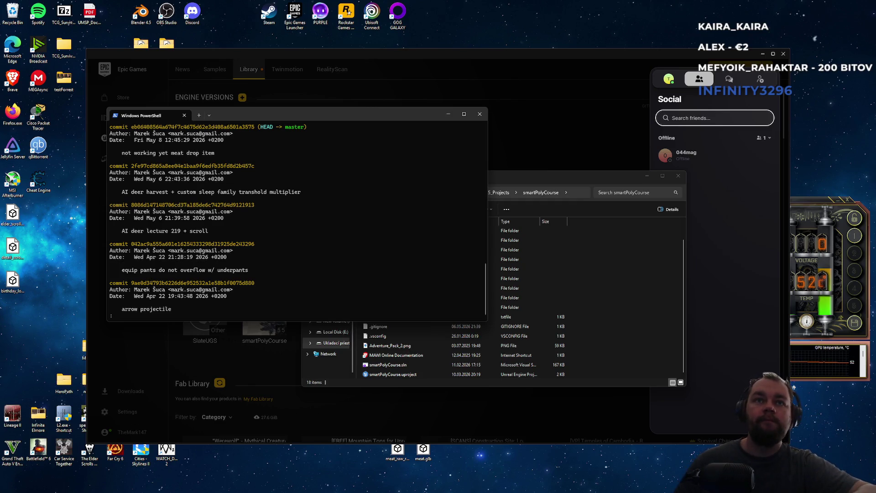
pyautogui.doubleClick(180, 167)
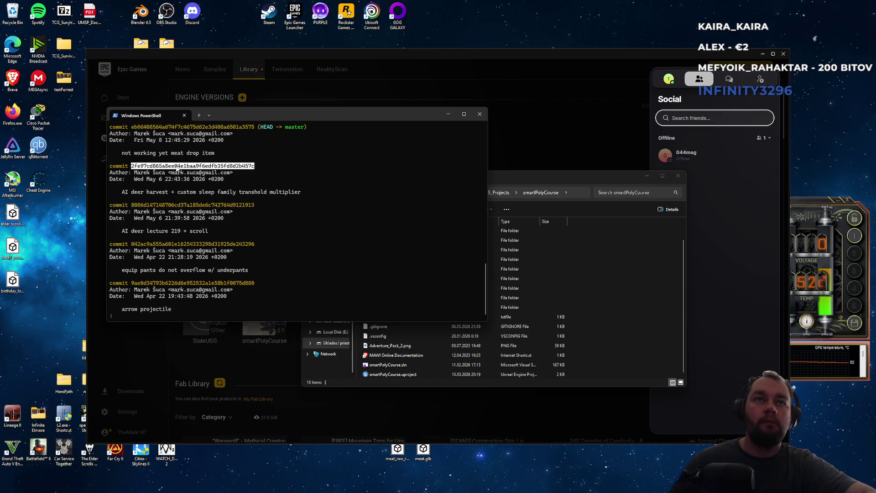
pyautogui.doubleClick(176, 169)
pyautogui.hotkey('ctrl', 'c')
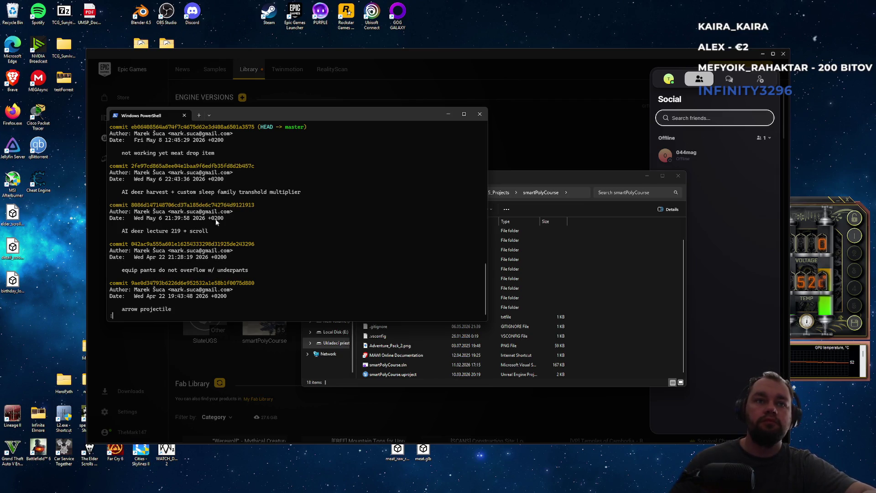
pyautogui.press('q')
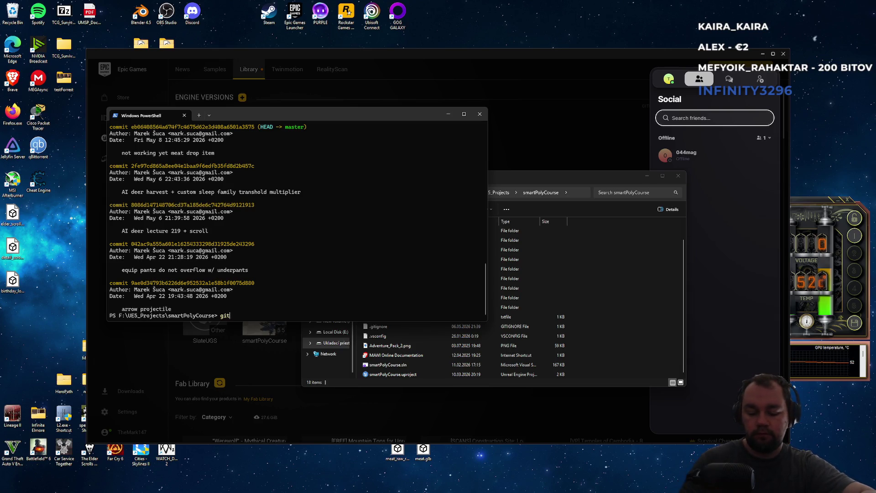
# Check out commit 2fe97cd and confirm the detached HEAD in git log
pyautogui.hotkey('ctrl', 'v')
pyautogui.press('Return')
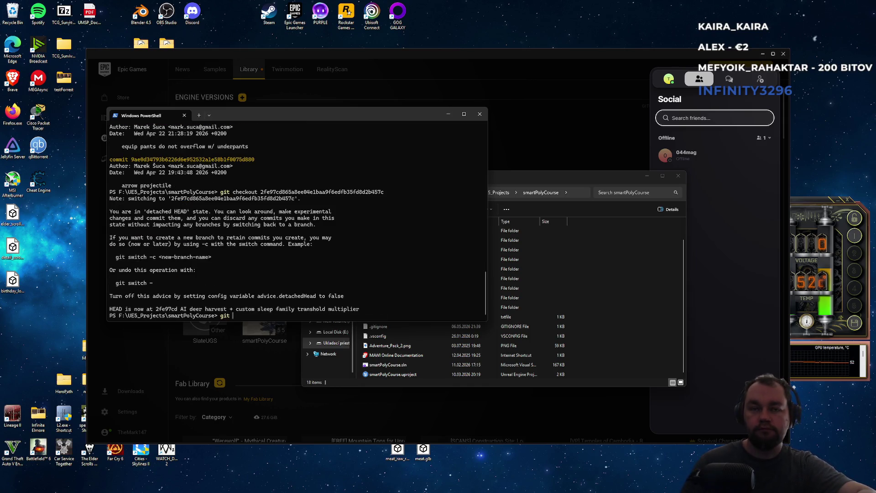
pyautogui.press('Return')
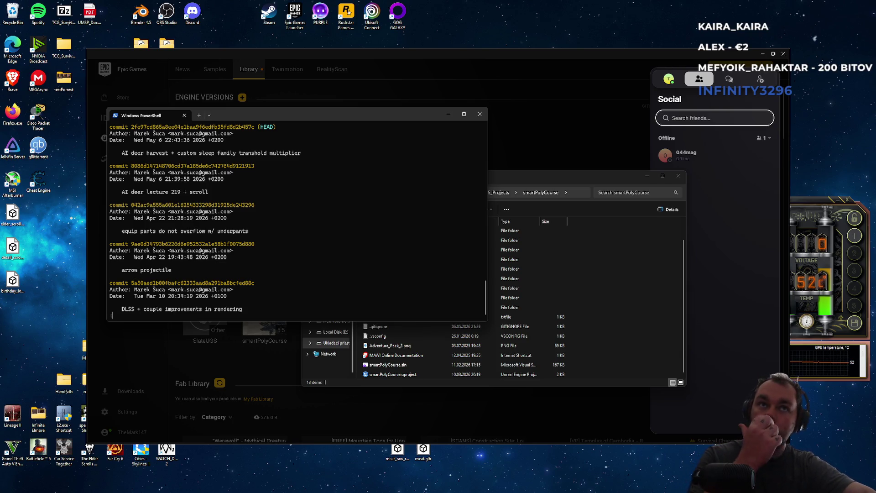
pyautogui.press('q')
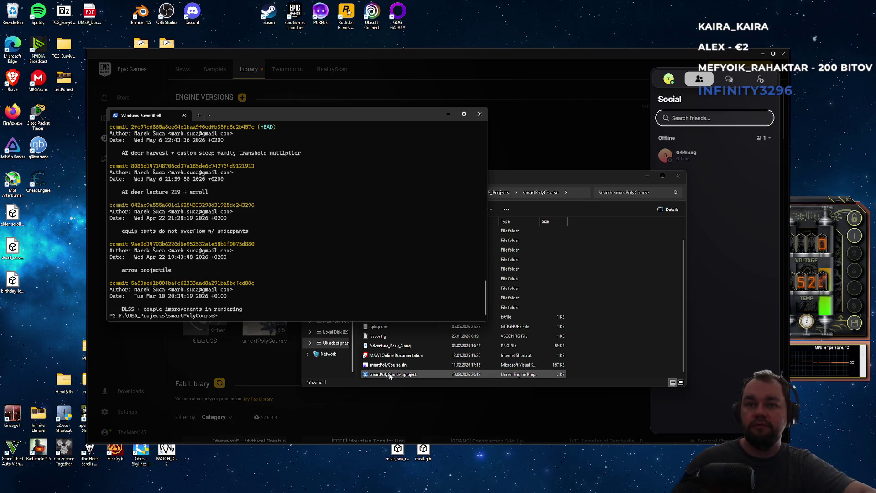
pyautogui.click(269, 341)
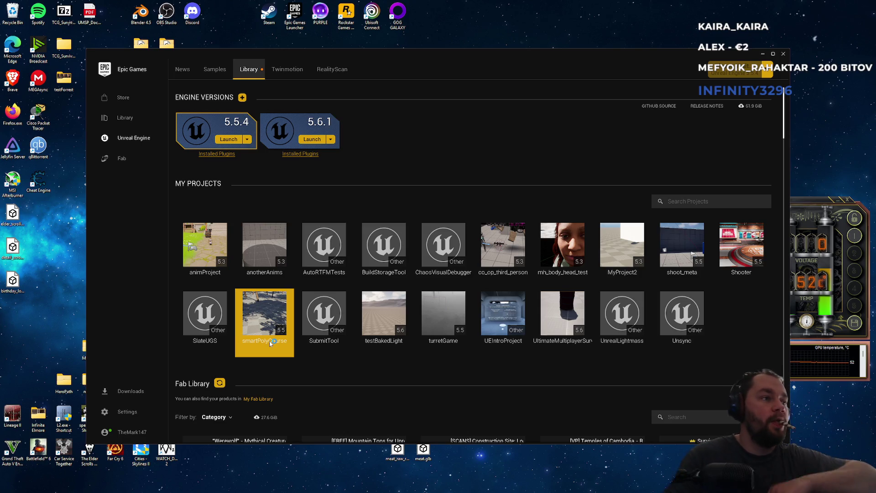
# Launch the smartPolyCourse project from My Projects in Unreal Engine 5.5.4
pyautogui.doubleClick(271, 342)
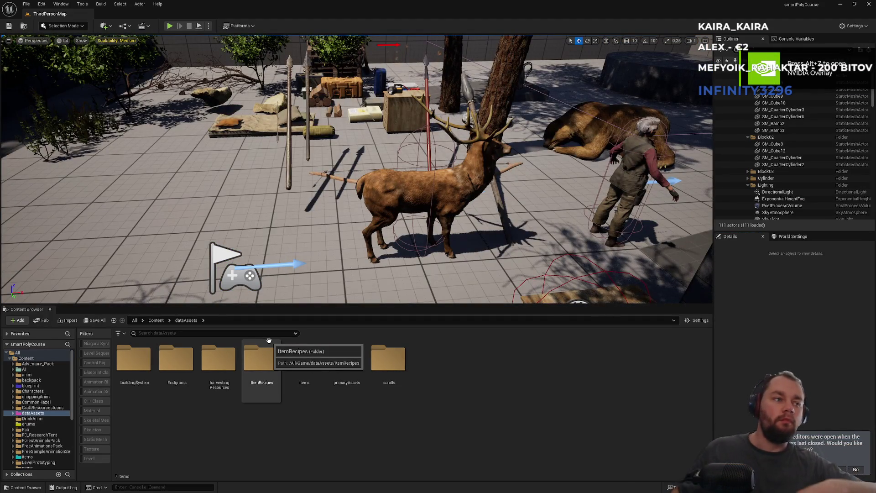
# Search the Content folder for 'meat', clear it, and open the BP_CharSarah Blueprint
pyautogui.moveTo(401, 268); pyautogui.dragTo(401, 214)
pyautogui.moveTo(416, 246); pyautogui.dragTo(413, 241)
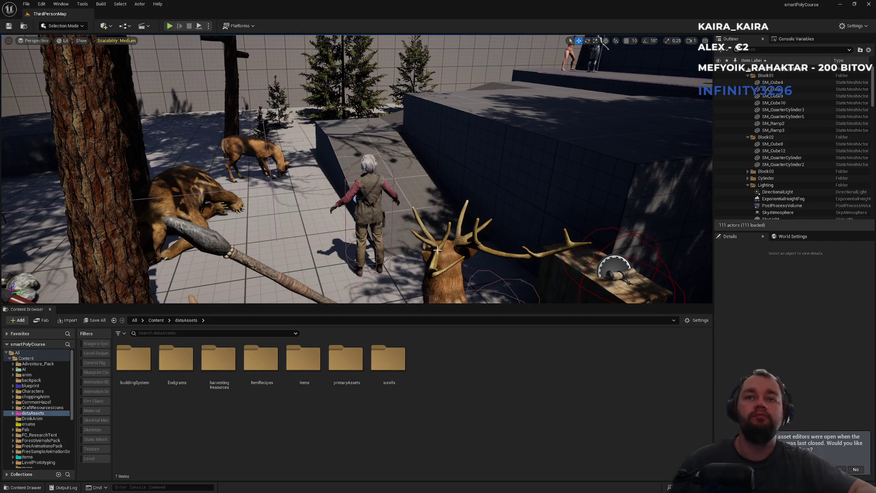
pyautogui.click(157, 321)
pyautogui.write('meat')
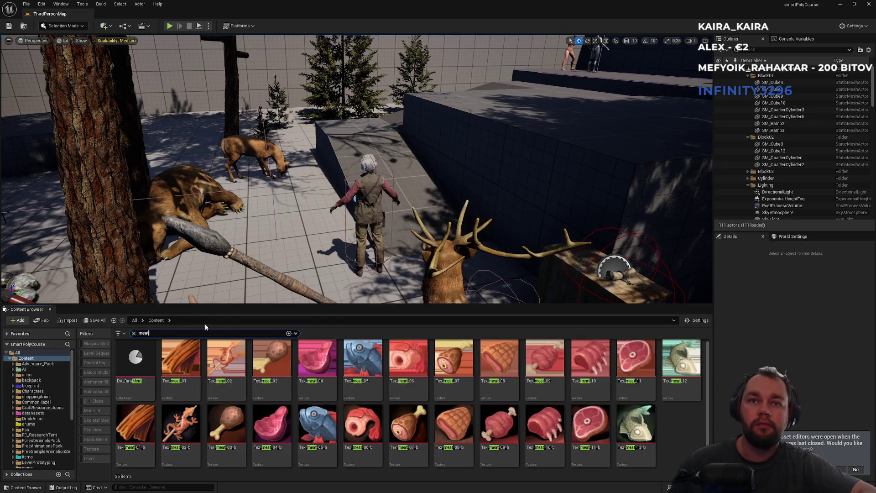
pyautogui.click(133, 333)
pyautogui.scroll(-3, 377, 397)
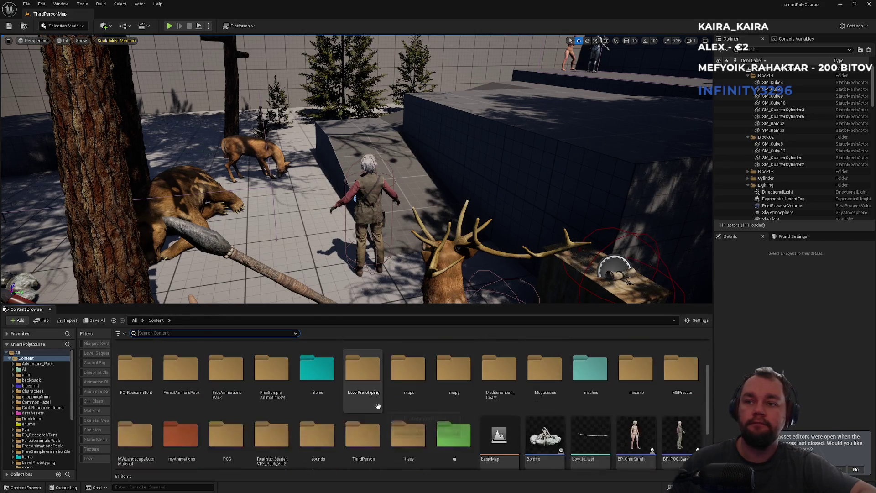
pyautogui.doubleClick(625, 411)
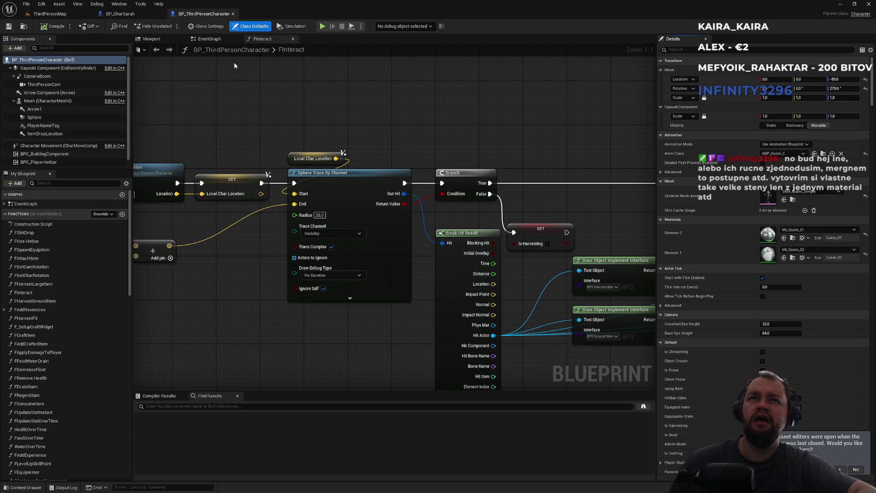
# Show BP_ThirdPersonCharacter's EventGraph and pan to the Interact event nodes
pyautogui.click(209, 39)
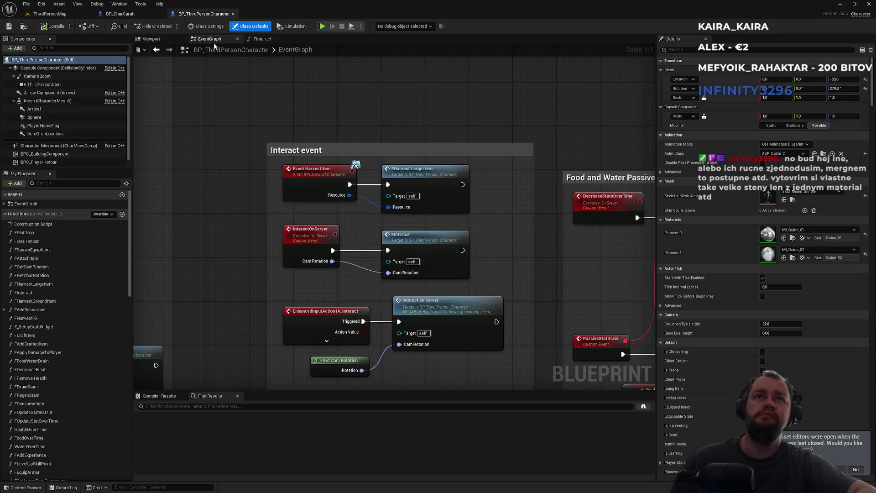
pyautogui.moveTo(260, 262); pyautogui.dragTo(447, 209)
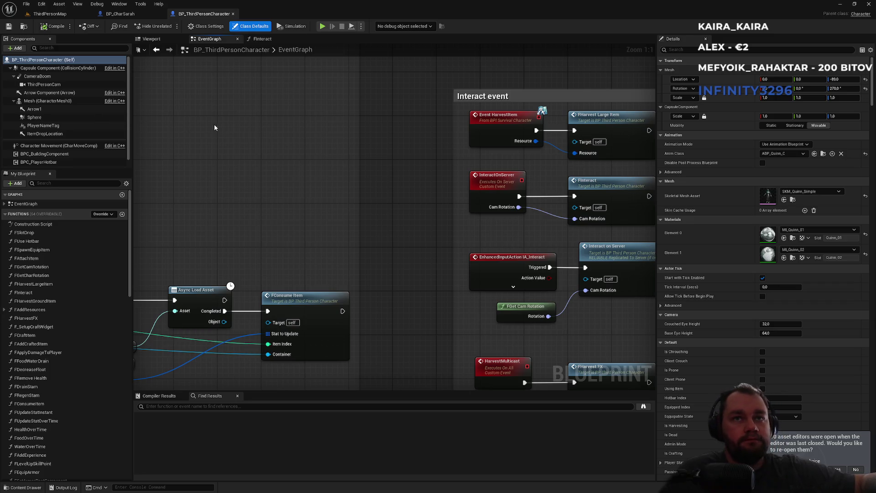
pyautogui.scroll(-3, 431, 158)
pyautogui.moveTo(433, 160); pyautogui.dragTo(522, 186)
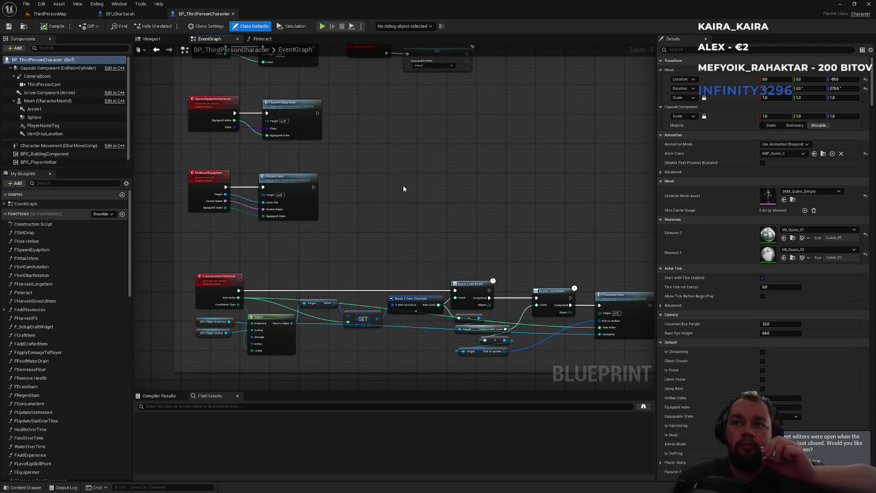
pyautogui.moveTo(339, 259); pyautogui.dragTo(427, 234)
pyautogui.scroll(-4, 417, 230)
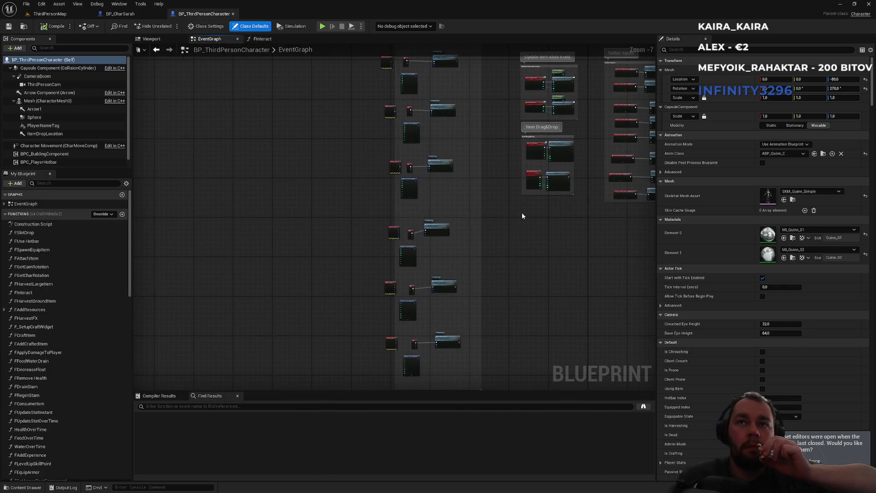
pyautogui.scroll(6, 430, 195)
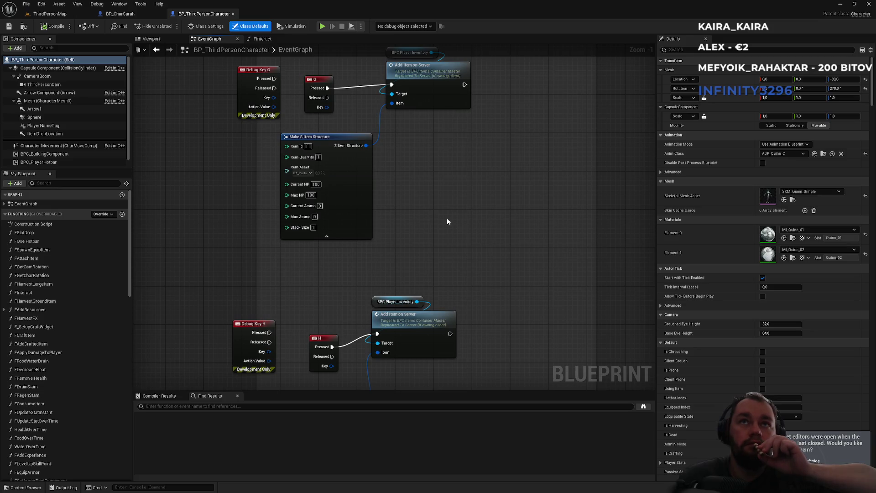
# Add a V keyboard event to the character graph
pyautogui.rightClick(456, 212)
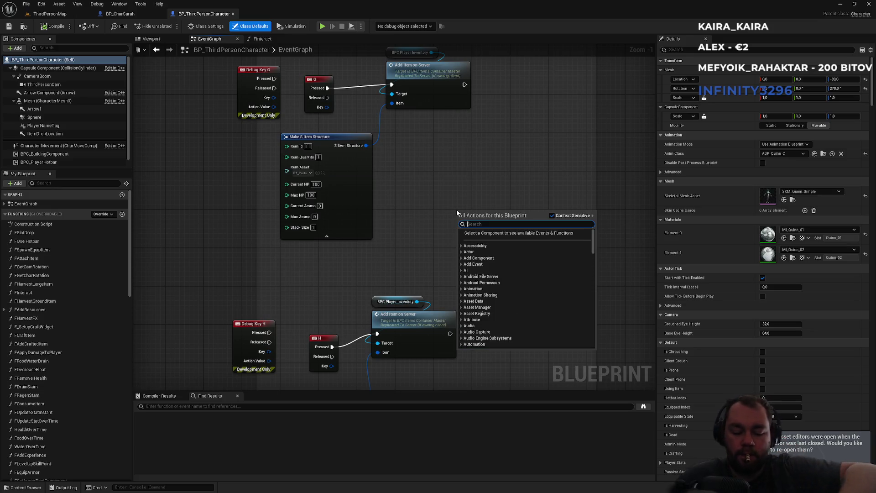
pyautogui.hotkey('ctrl', 'v')
pyautogui.hotkey('ctrl', 'a')
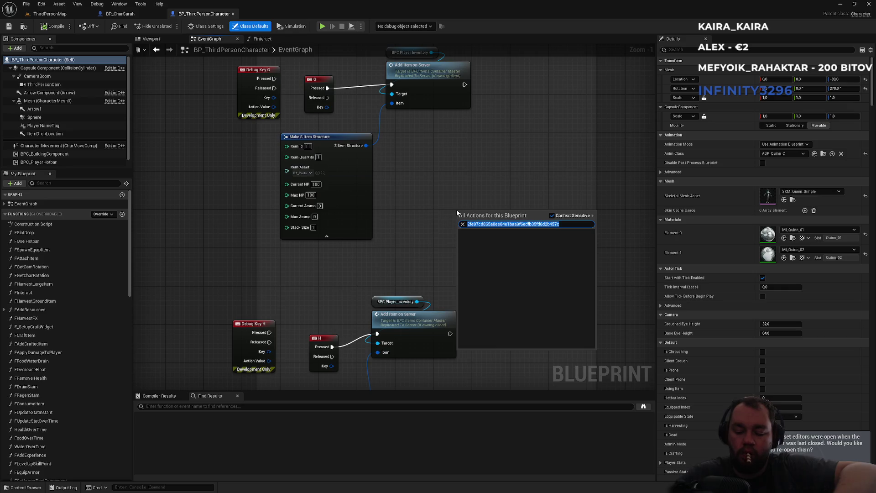
pyautogui.write('key')
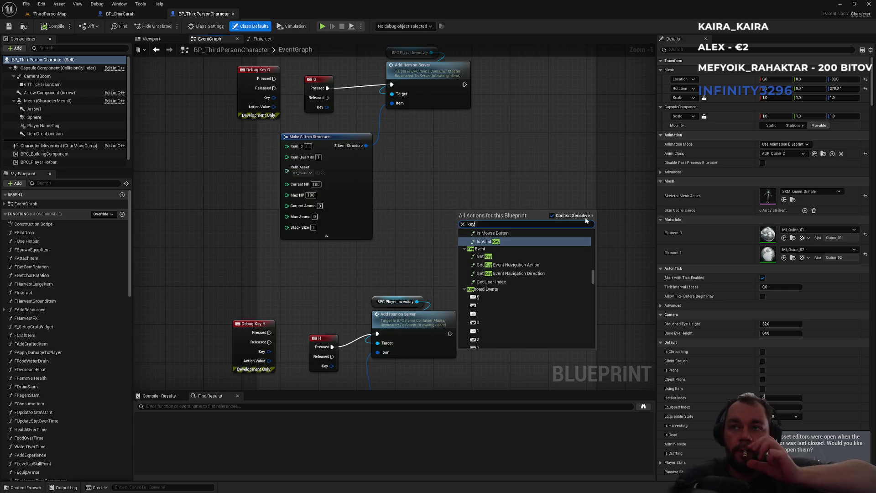
pyautogui.moveTo(595, 277); pyautogui.dragTo(588, 299)
pyautogui.scroll(5, 587, 296)
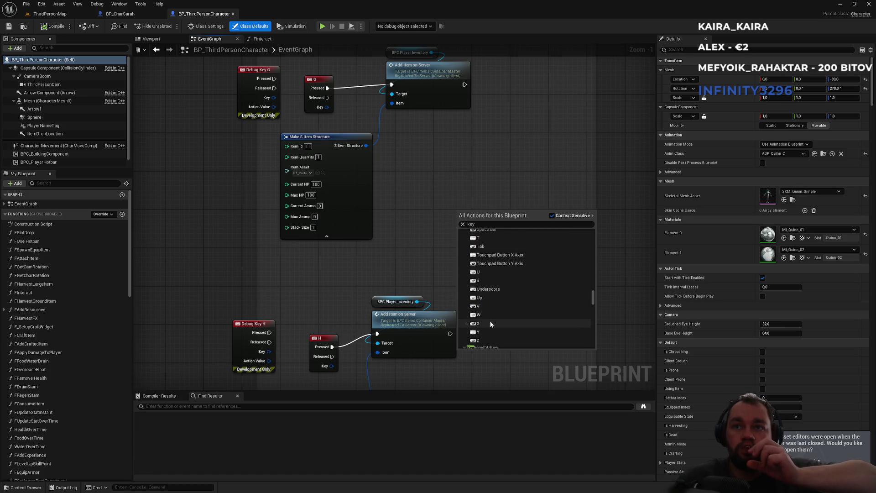
pyautogui.click(481, 304)
# Copy Make S Item Structure and Add Item on Server nodes, setting Item Id 14 and DA_RawMeat
pyautogui.click(329, 141)
pyautogui.click(510, 230)
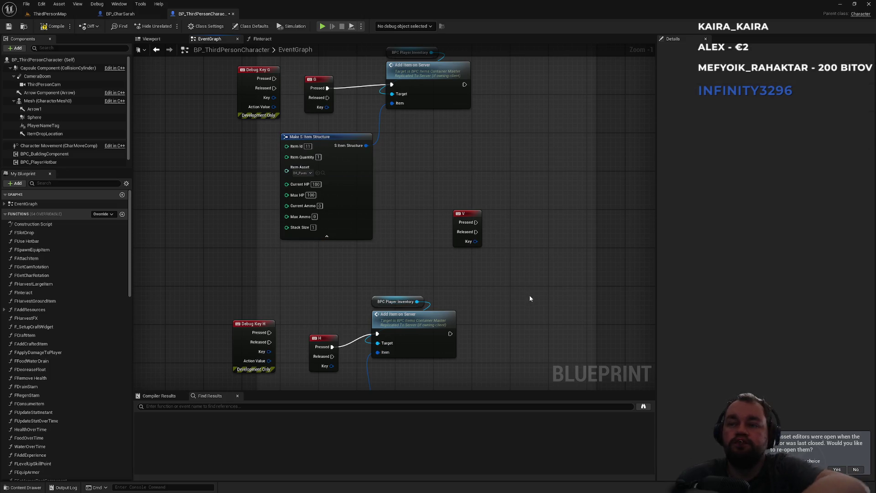
pyautogui.hotkey('ctrl', 'v')
pyautogui.moveTo(490, 105)
pyautogui.mouseDown()
pyautogui.moveTo(466, 180)
pyautogui.moveTo(554, 201)
pyautogui.mouseUp()
pyautogui.hotkey('ctrl', 'v')
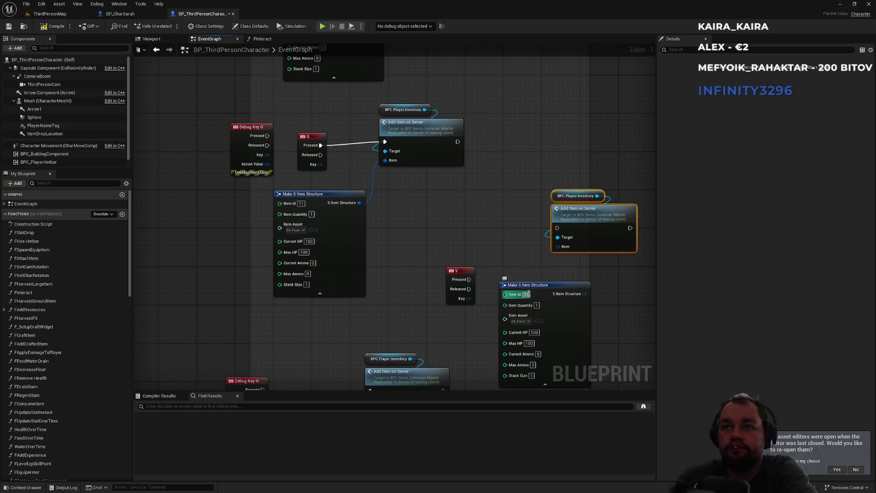
pyautogui.write('14')
pyautogui.click(528, 321)
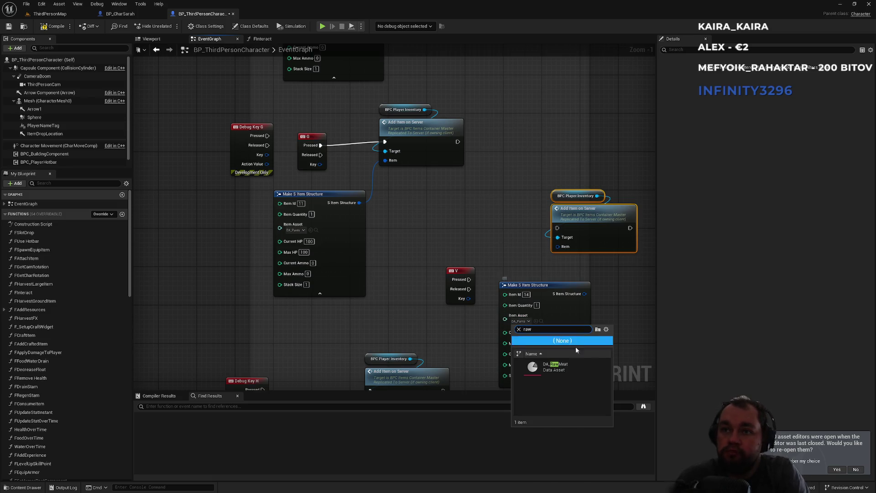
pyautogui.click(554, 366)
# Wire the item structure into Item and the V key press into Add Item on Server
pyautogui.moveTo(520, 279); pyautogui.dragTo(511, 246)
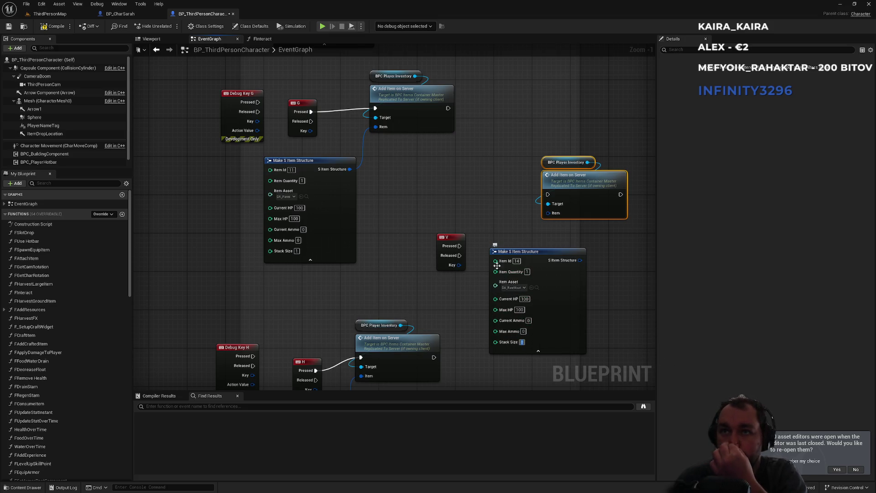
pyautogui.moveTo(564, 267)
pyautogui.mouseDown()
pyautogui.moveTo(553, 281)
pyautogui.moveTo(549, 213)
pyautogui.mouseUp()
pyautogui.moveTo(570, 175); pyautogui.dragTo(461, 247)
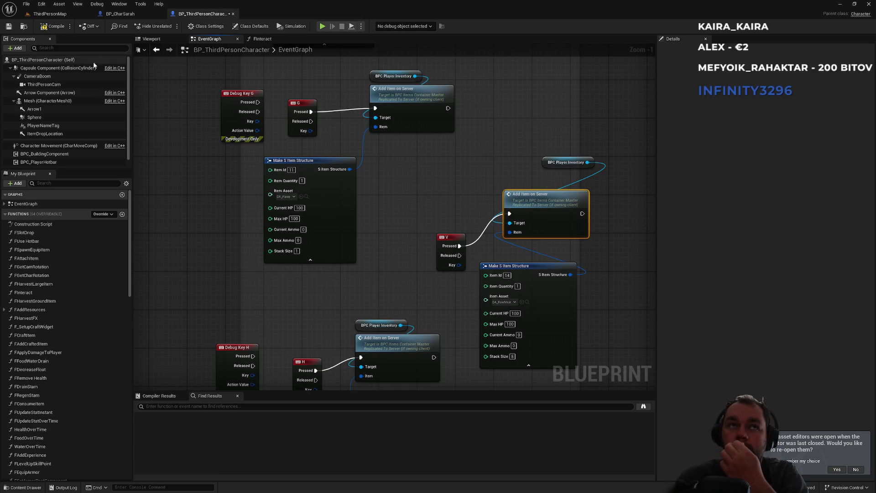
pyautogui.click(48, 14)
# Start a multiplayer play-in-editor session with a client and focus the client window
pyautogui.click(208, 26)
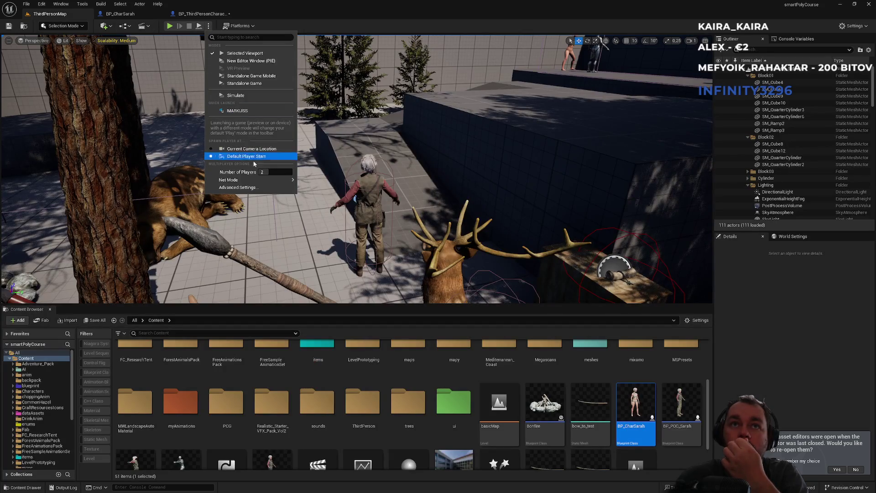
pyautogui.click(169, 28)
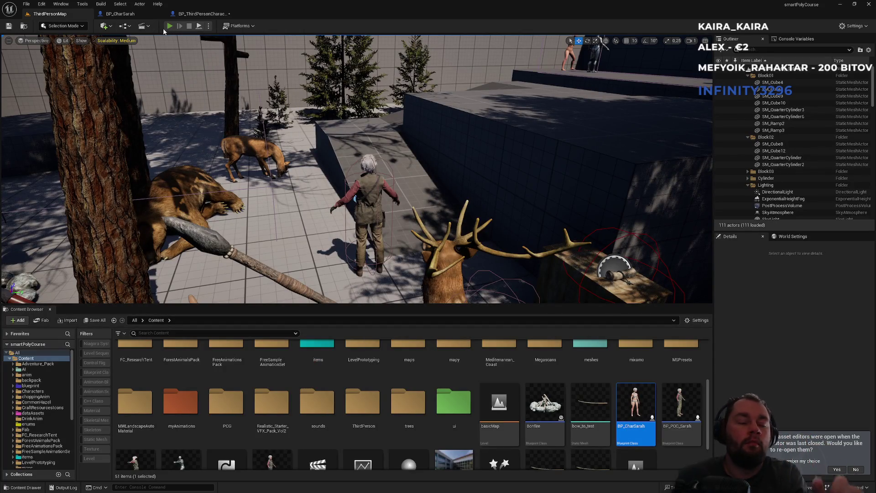
pyautogui.click(163, 28)
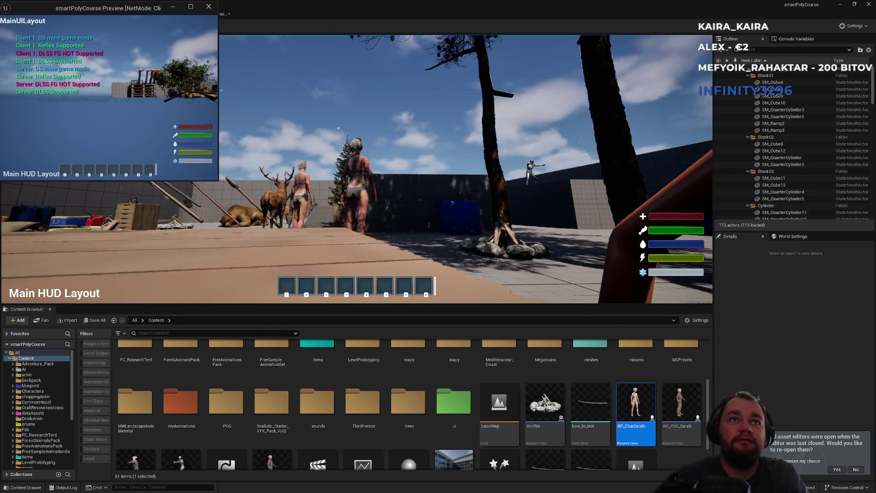
pyautogui.press('super')
pyautogui.click(133, 65)
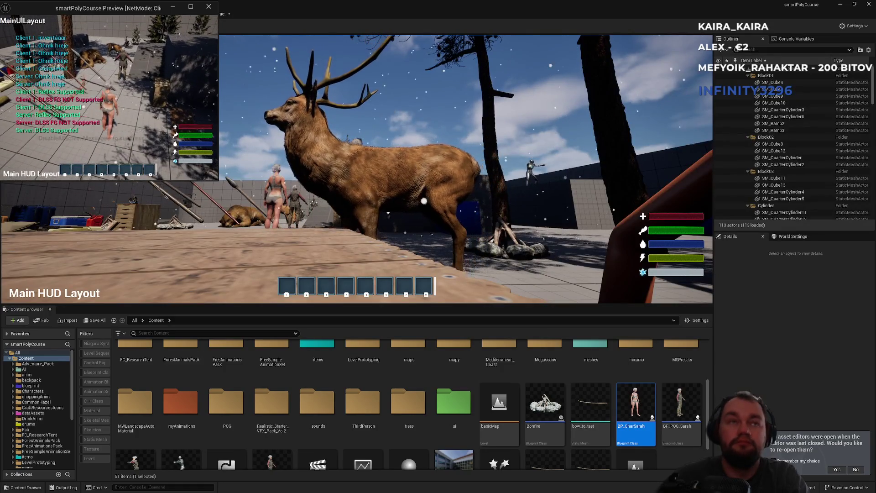
# Check the client inventory, walk the server player to the bench and bonfire, then stop play
pyautogui.press('i')
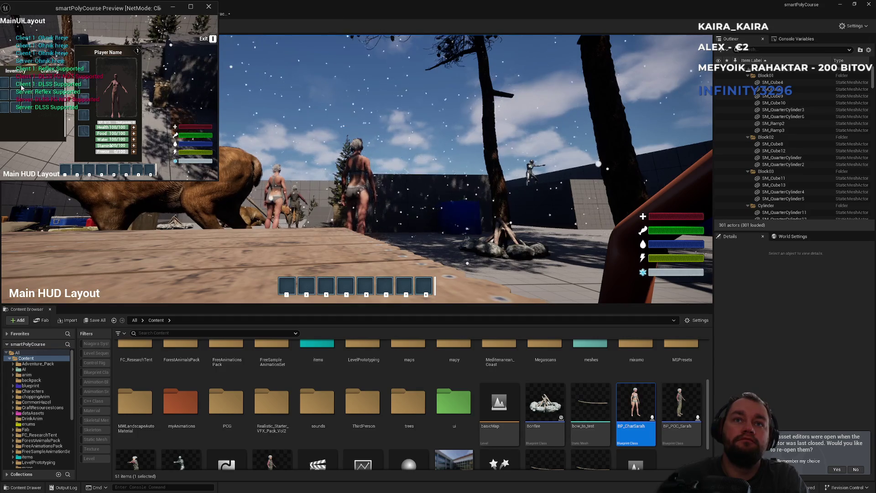
pyautogui.press('i')
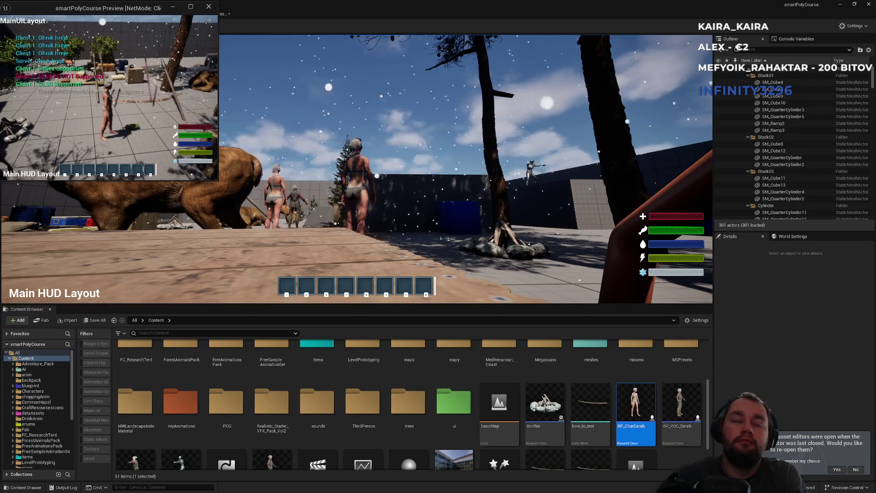
pyautogui.press('super')
pyautogui.click(374, 140)
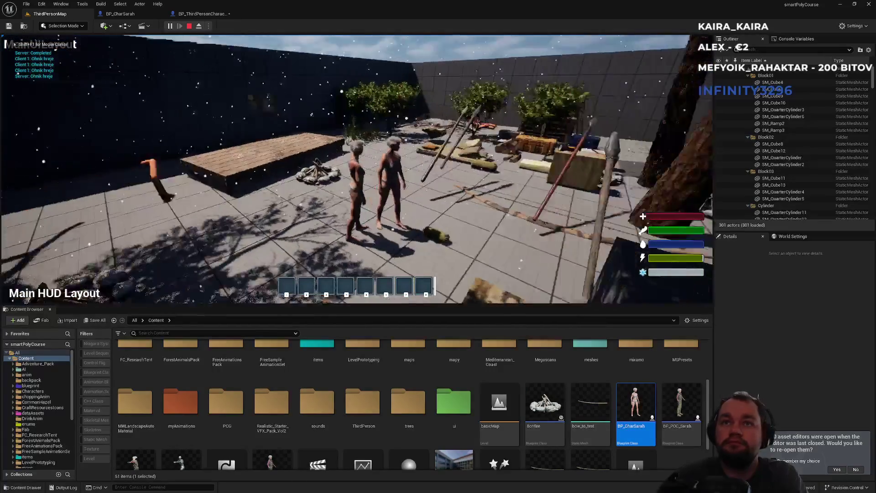
pyautogui.press('w')
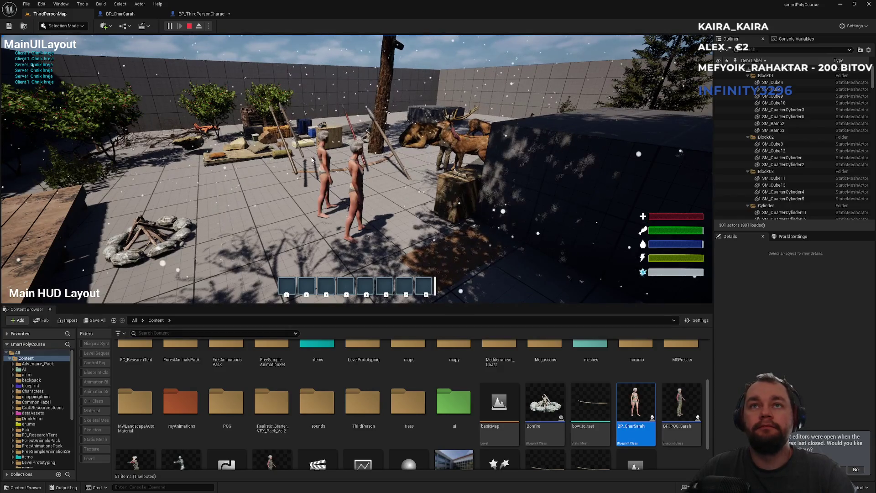
pyautogui.press('Escape')
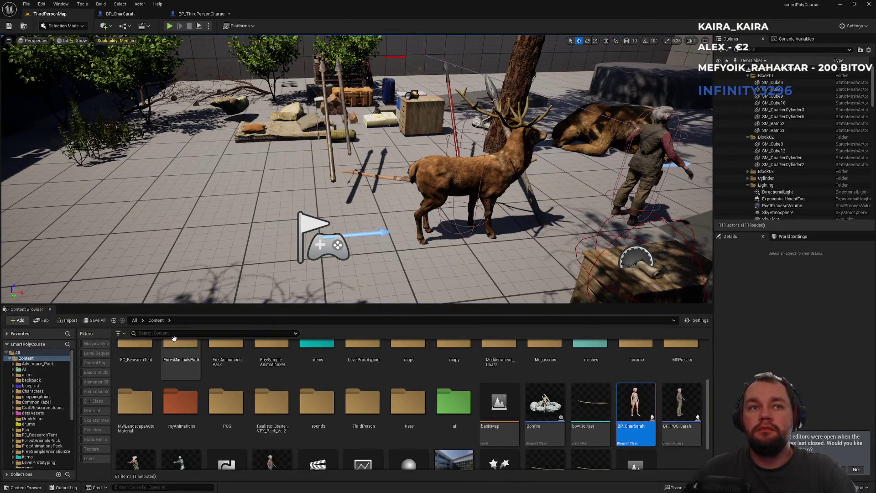
# Open DA_RawMeat, then browse to dataAssets > primaryAssets and open PDA_ItemInfo
pyautogui.write('rawme')
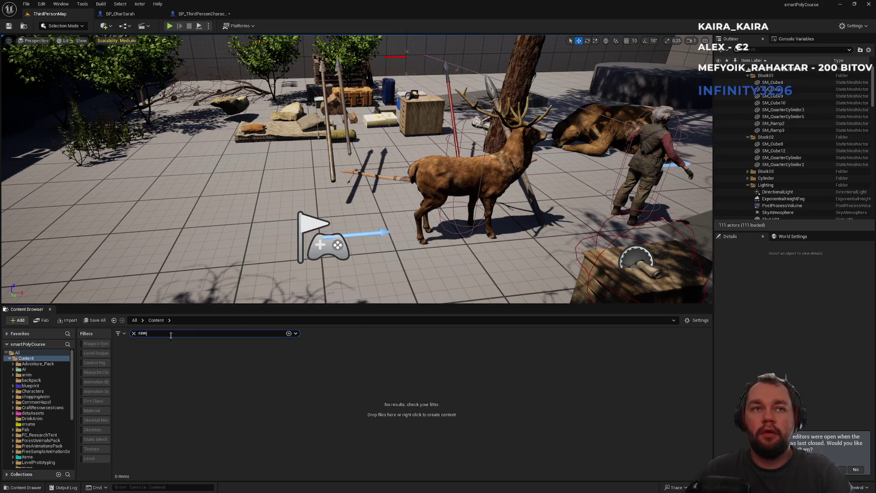
pyautogui.doubleClick(146, 372)
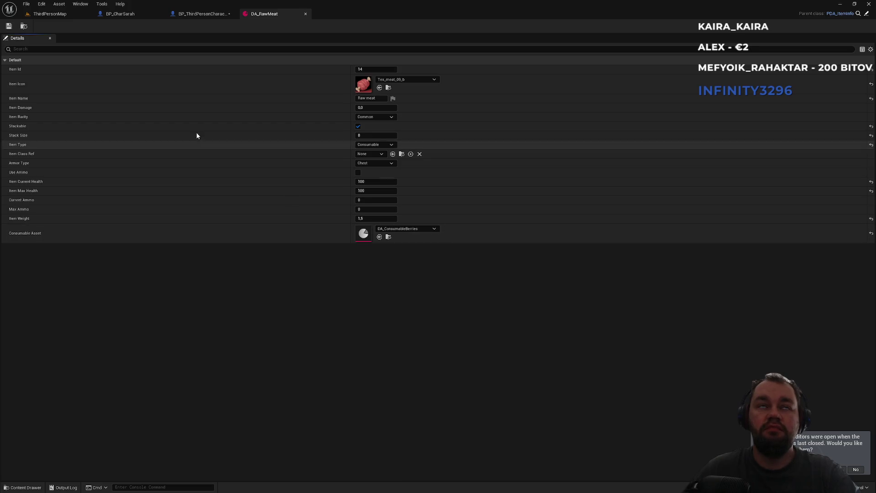
pyautogui.click(24, 26)
pyautogui.click(214, 320)
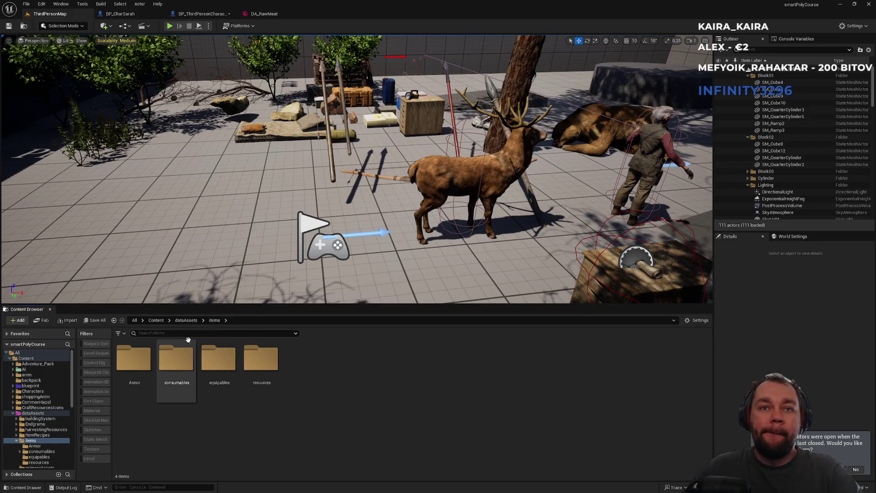
pyautogui.click(186, 320)
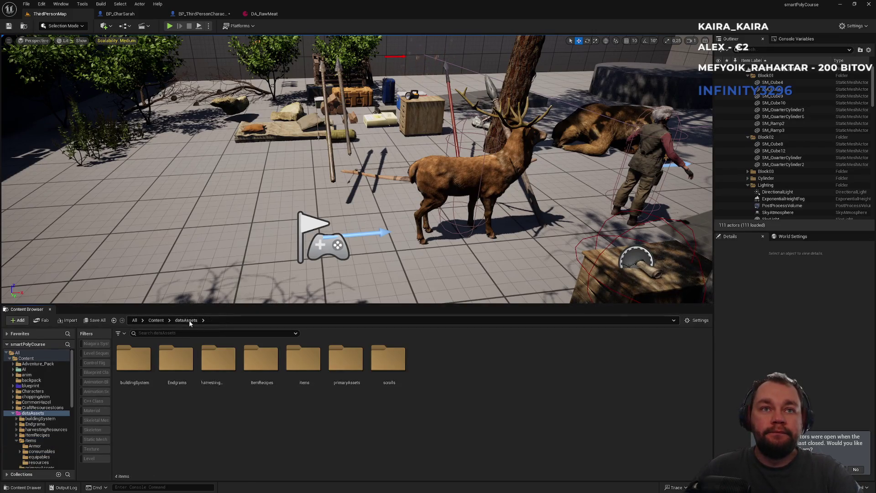
pyautogui.doubleClick(343, 394)
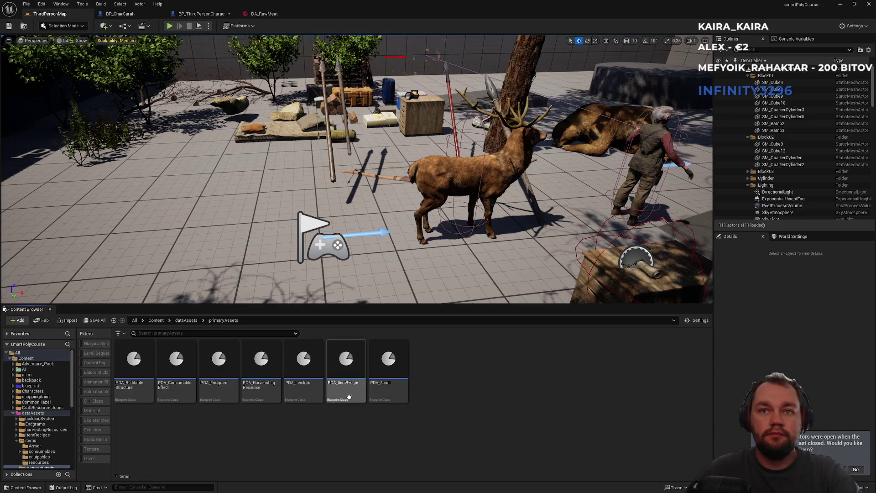
pyautogui.doubleClick(304, 370)
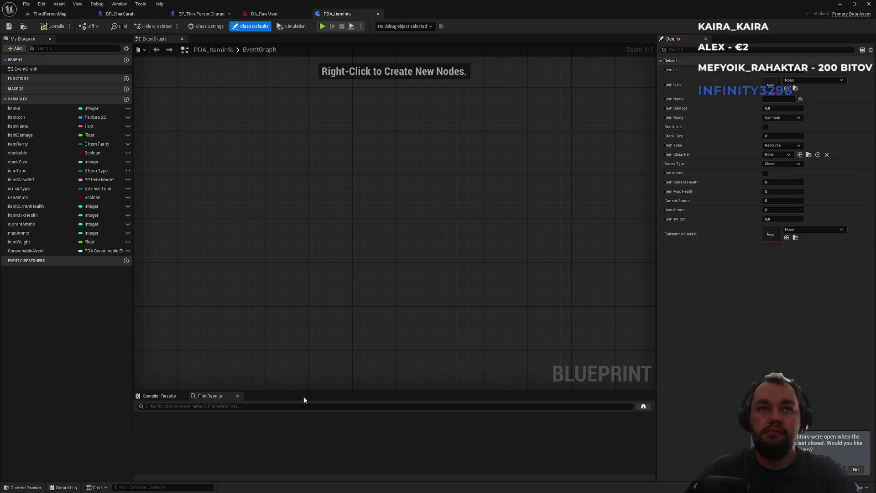
# Review the ConsumableAsset variable's defaults, then add a new variable named StaticMesh to PDA_ItemInfo
pyautogui.click(39, 252)
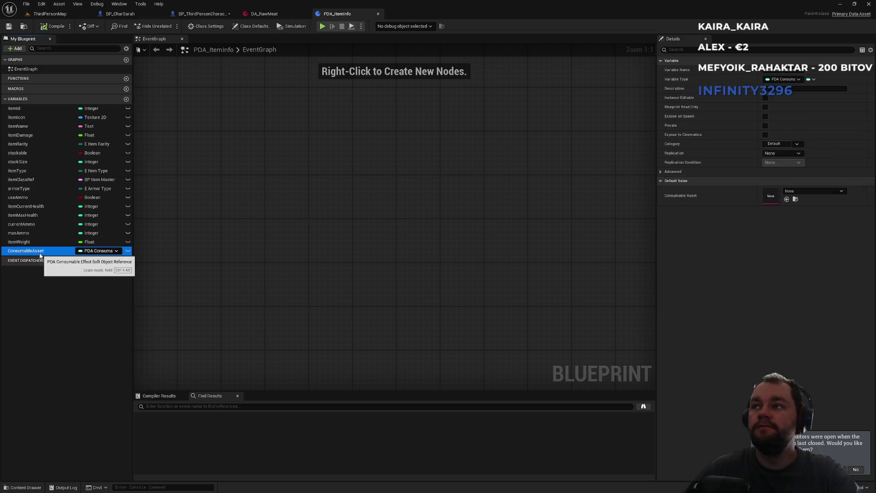
pyautogui.click(795, 191)
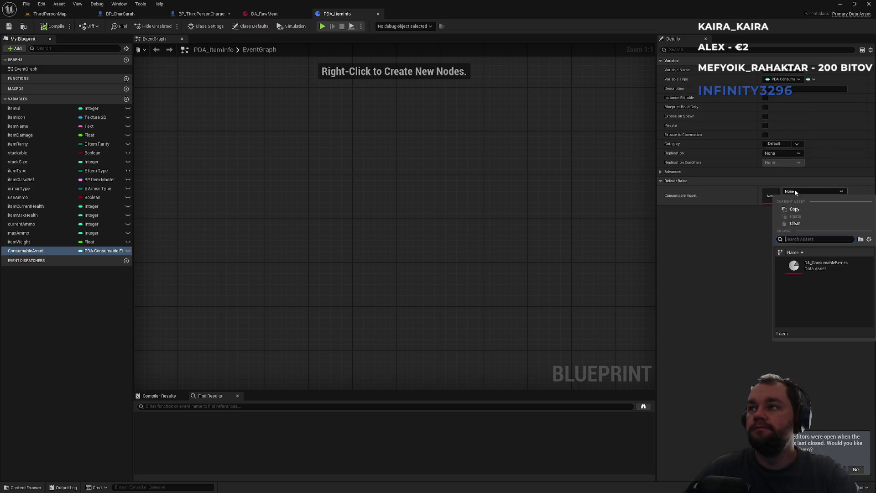
pyautogui.click(798, 193)
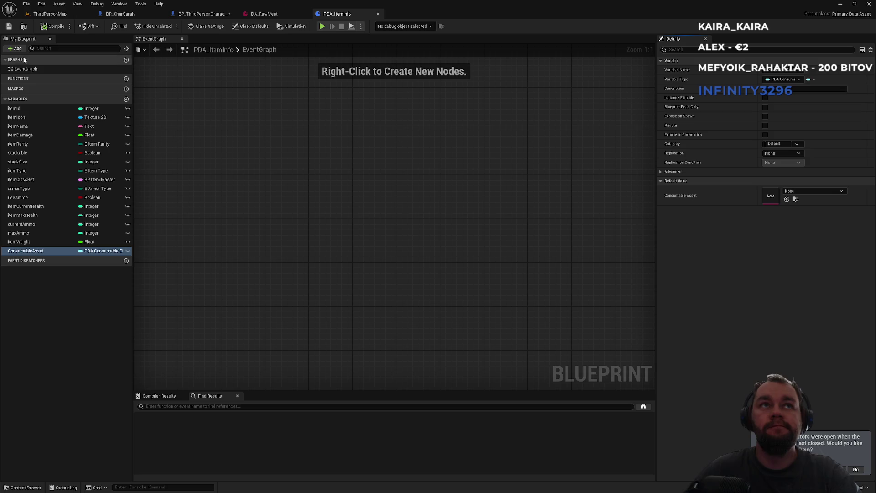
pyautogui.click(15, 48)
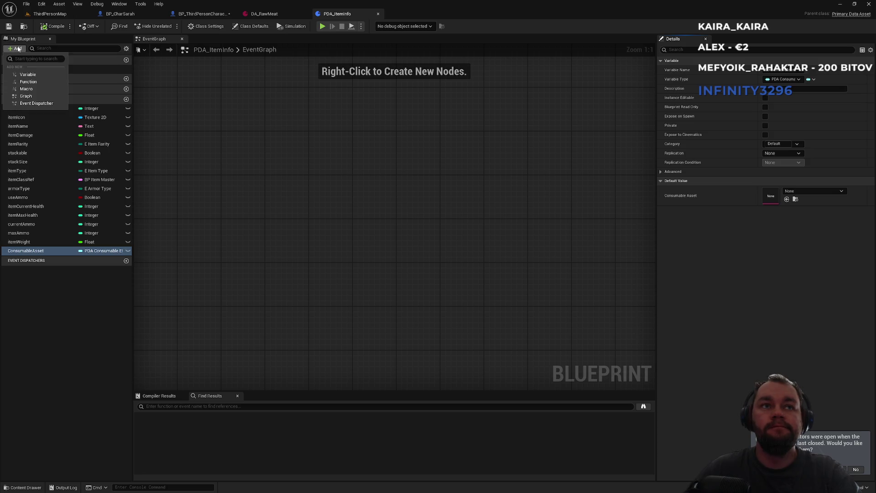
pyautogui.click(27, 74)
pyautogui.write('StaticMesh')
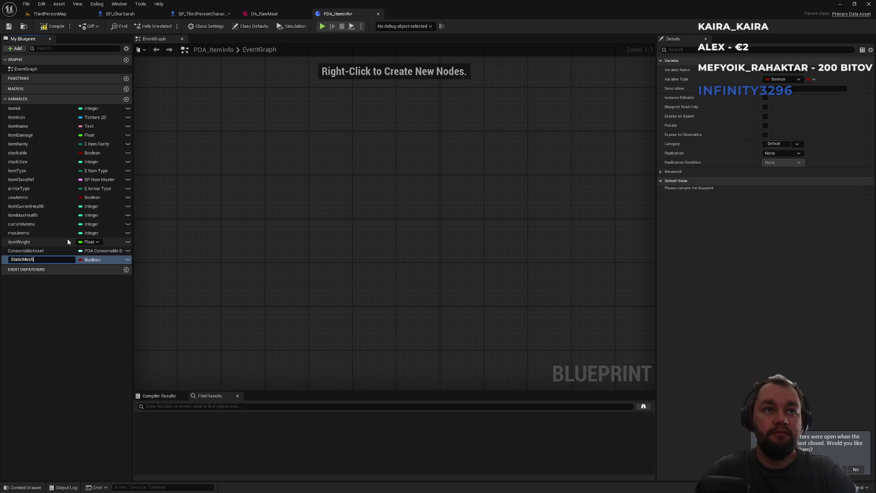
pyautogui.press('Return')
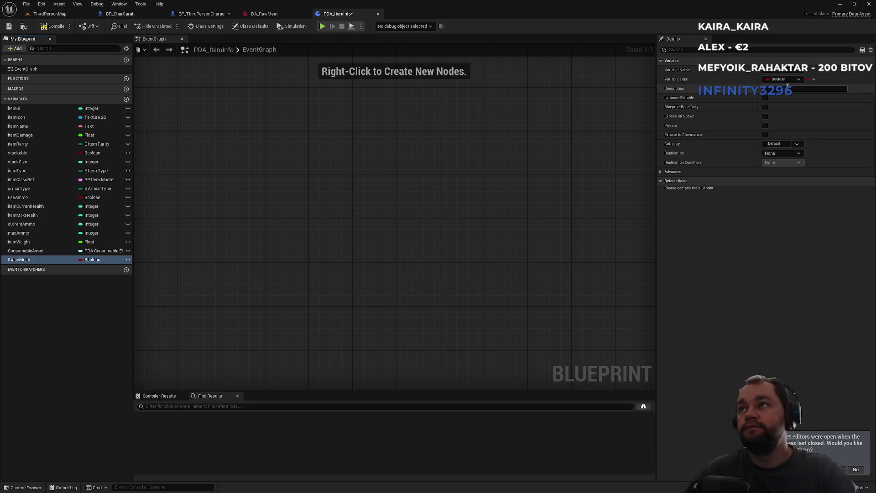
# Set the StaticMesh variable's type to Static Mesh Object Reference
pyautogui.click(786, 81)
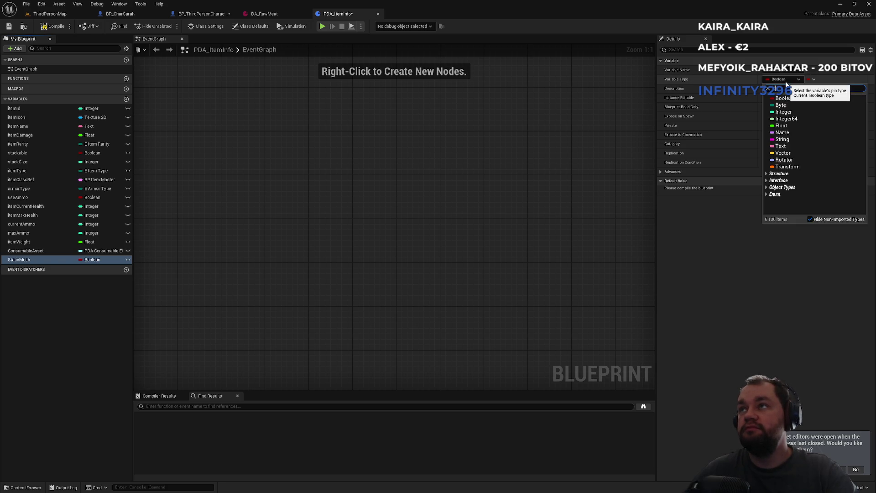
pyautogui.write('static me')
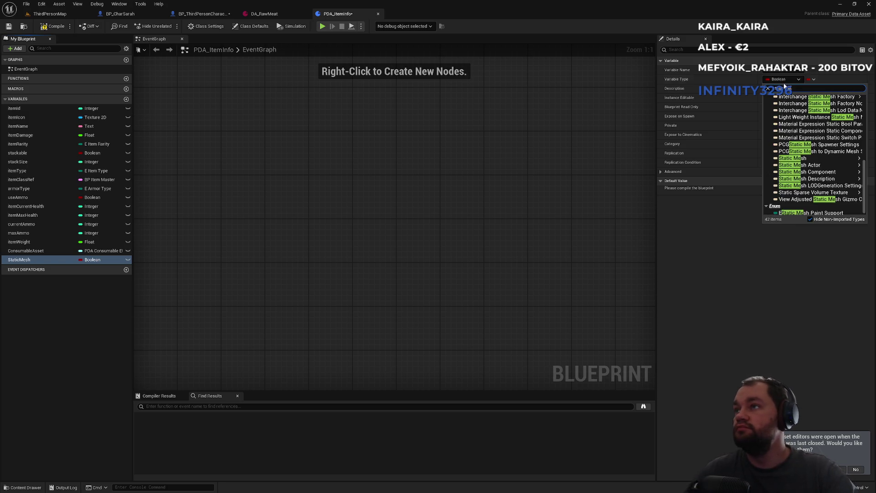
pyautogui.moveTo(820, 173)
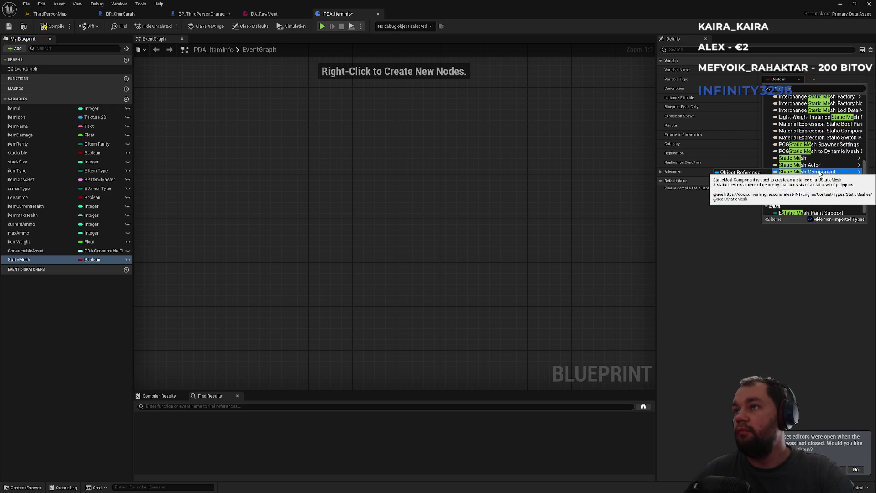
pyautogui.moveTo(803, 158)
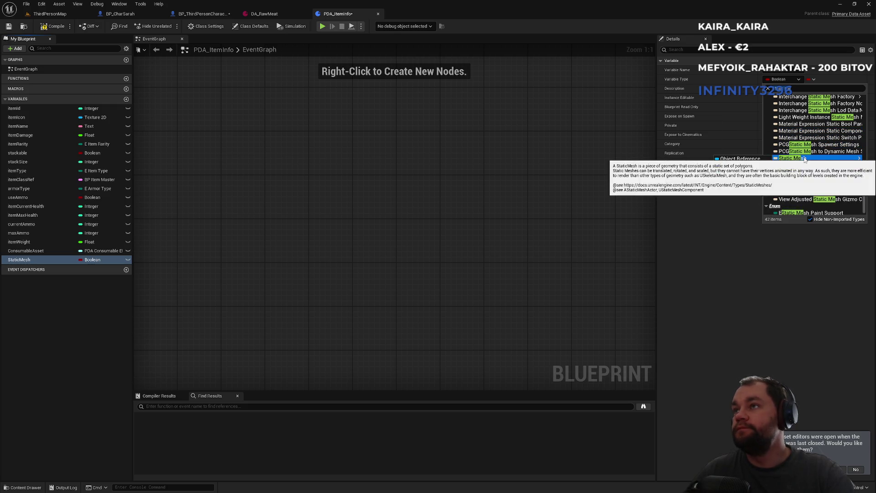
pyautogui.click(742, 172)
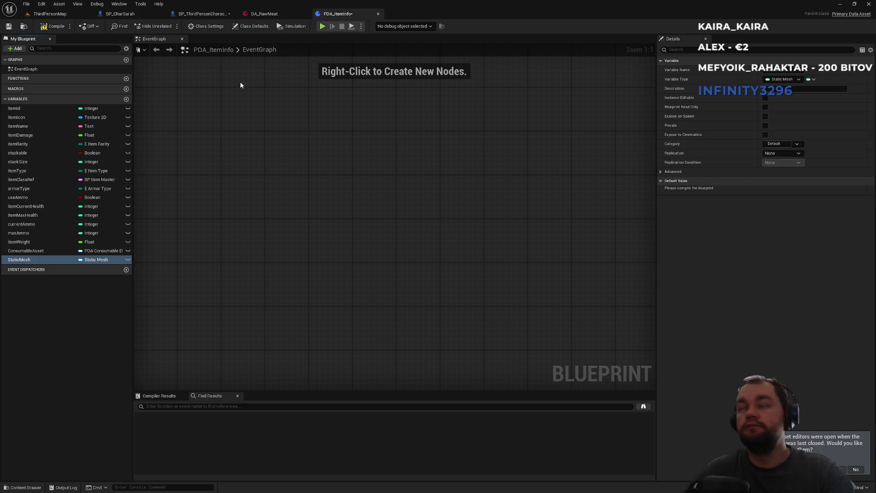
# Compile and save PDA_ItemInfo, and default StaticMesh to SM_SleepingBag
pyautogui.click(53, 28)
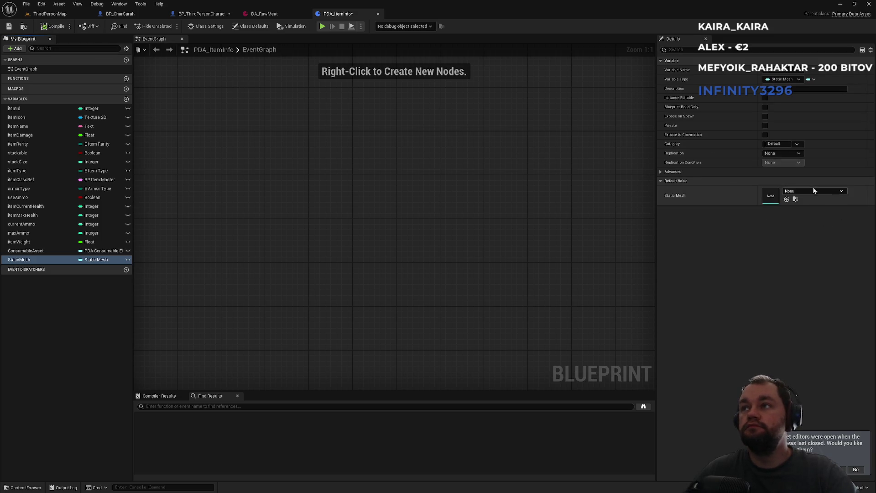
pyautogui.hotkey('ctrl', 'shift', 's')
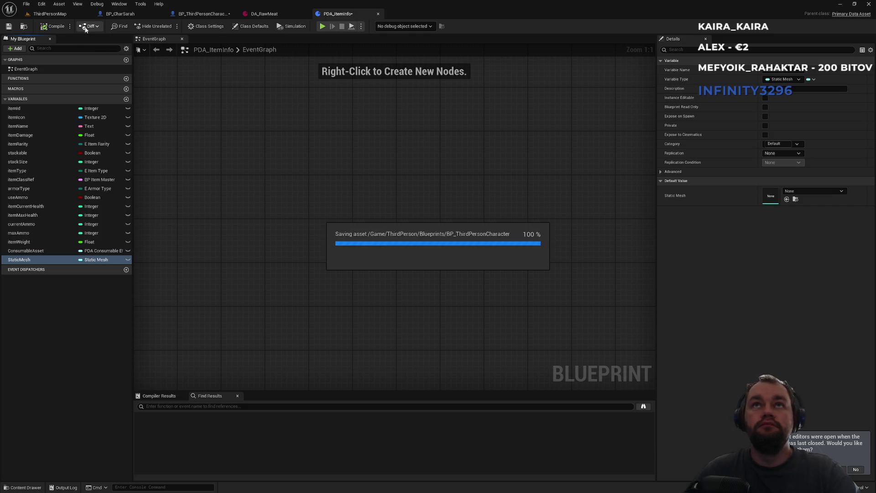
pyautogui.click(812, 192)
pyautogui.write('bag')
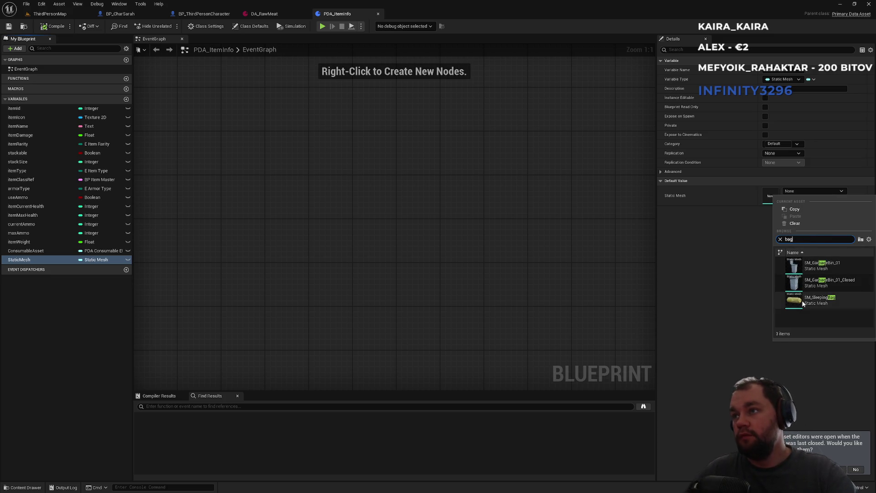
pyautogui.click(822, 301)
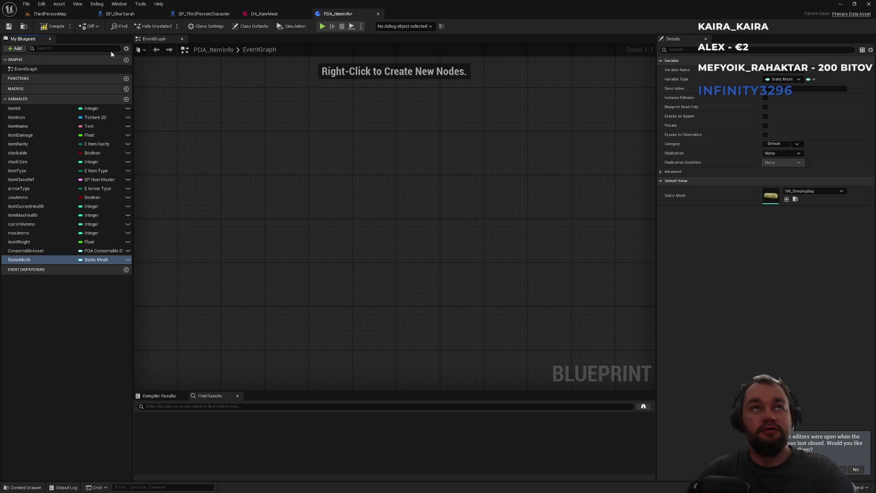
pyautogui.click(64, 14)
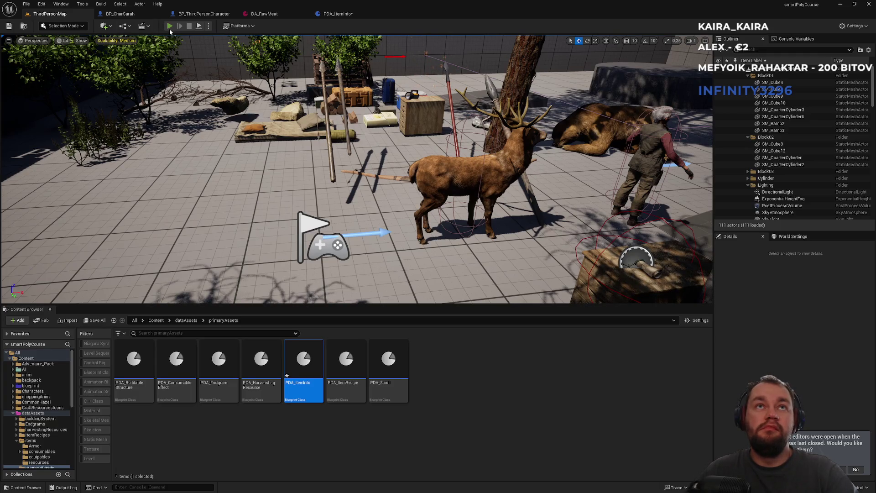
# Run a multiplayer test, open the client's inventory with I, then stop and return to PDA_ItemInfo
pyautogui.click(169, 26)
pyautogui.press('super')
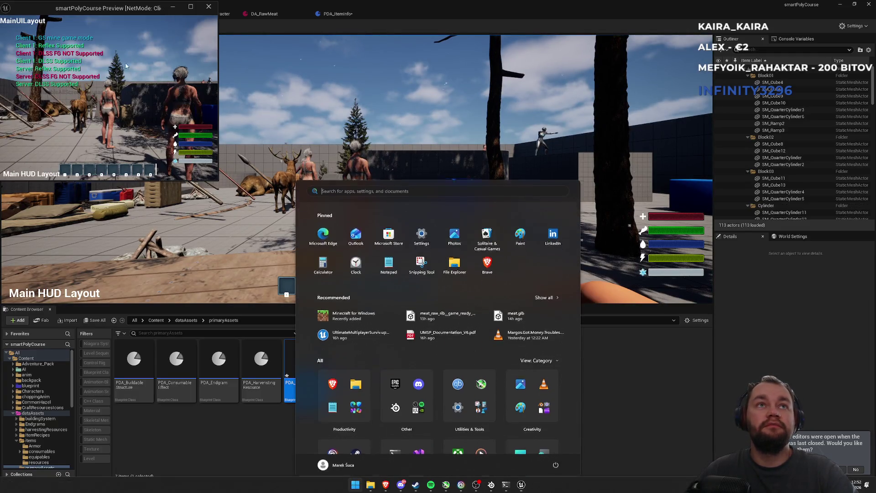
pyautogui.click(95, 64)
pyautogui.press('i')
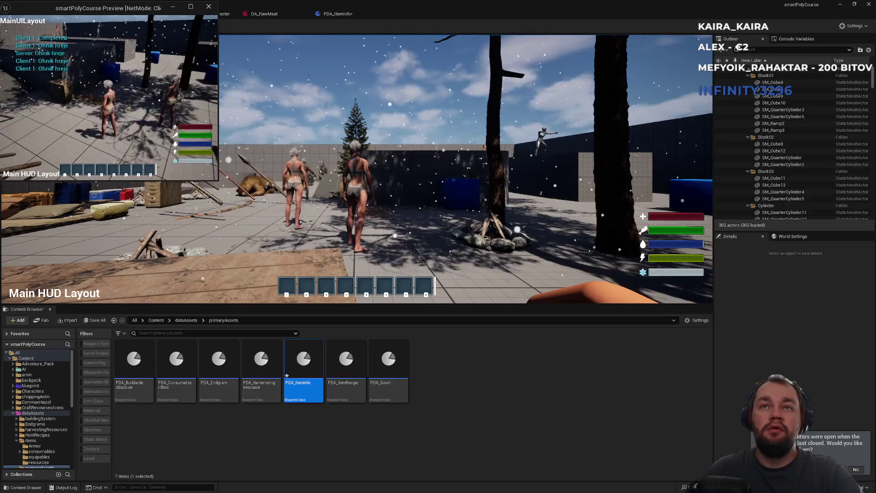
pyautogui.press('Escape')
pyautogui.click(333, 14)
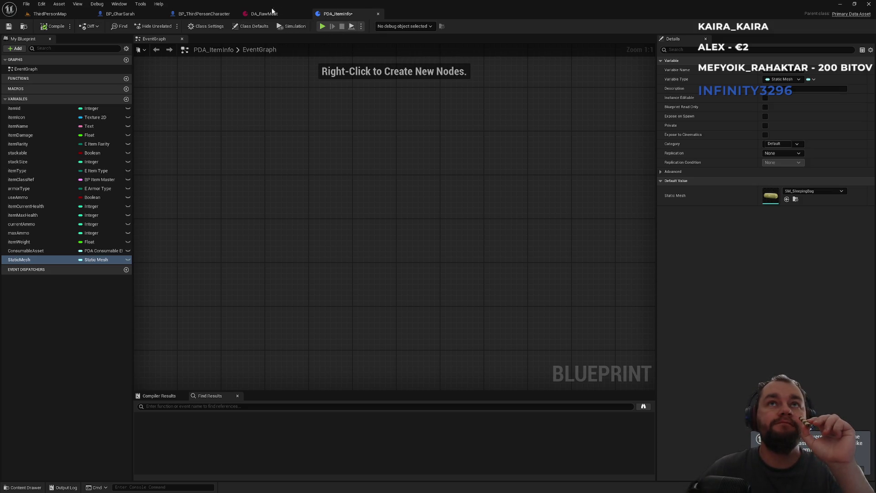
# Glance over BP_ThirdPersonCharacter and PDA_ItemInfo, and browse the top Content folder
pyautogui.click(207, 14)
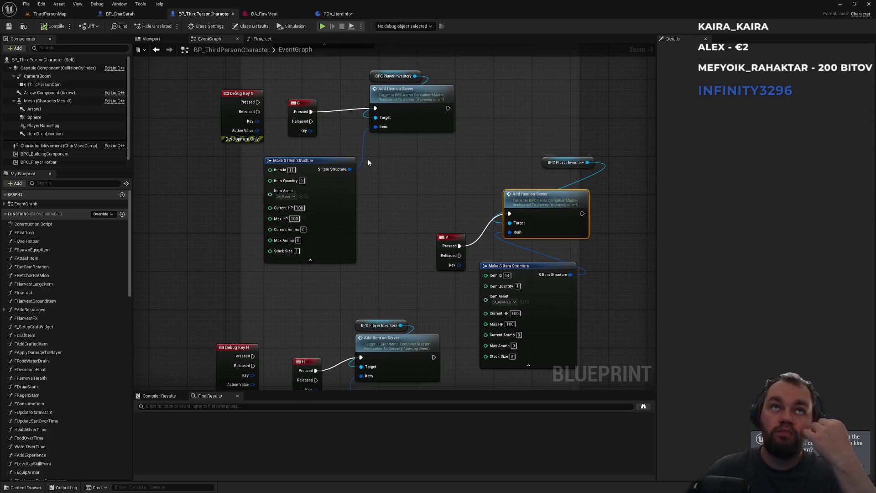
pyautogui.click(49, 13)
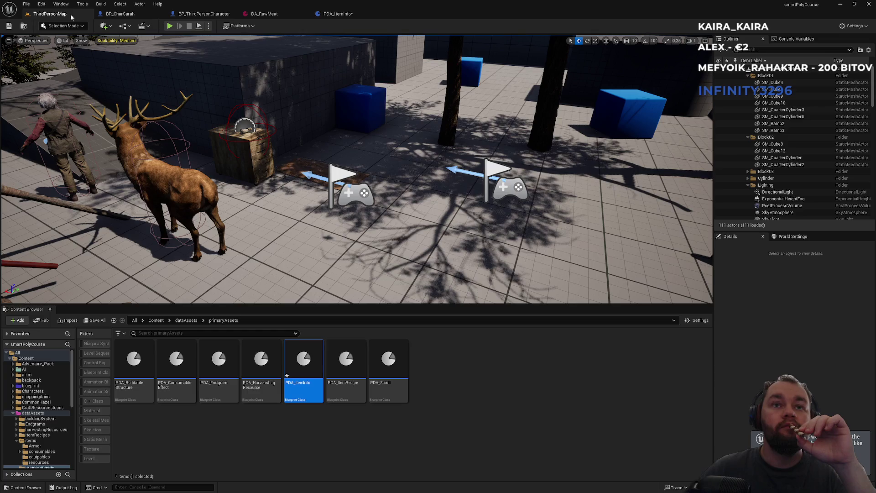
pyautogui.click(156, 320)
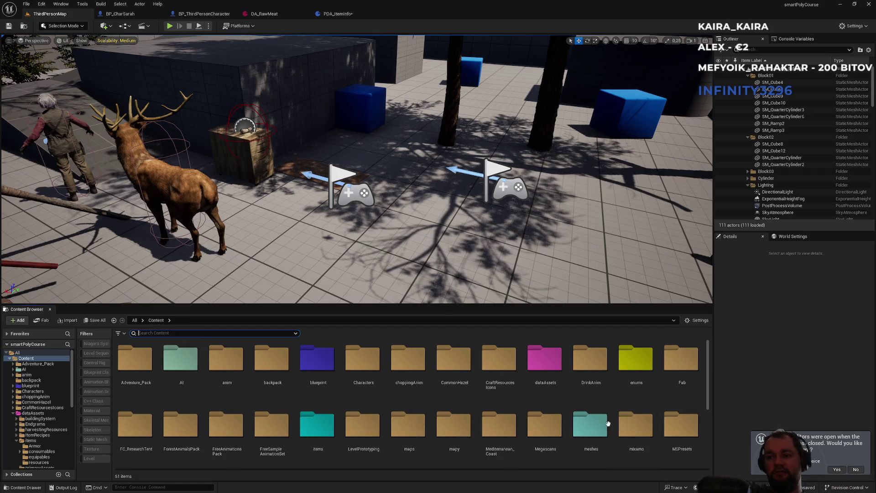
pyautogui.scroll(-5, 664, 441)
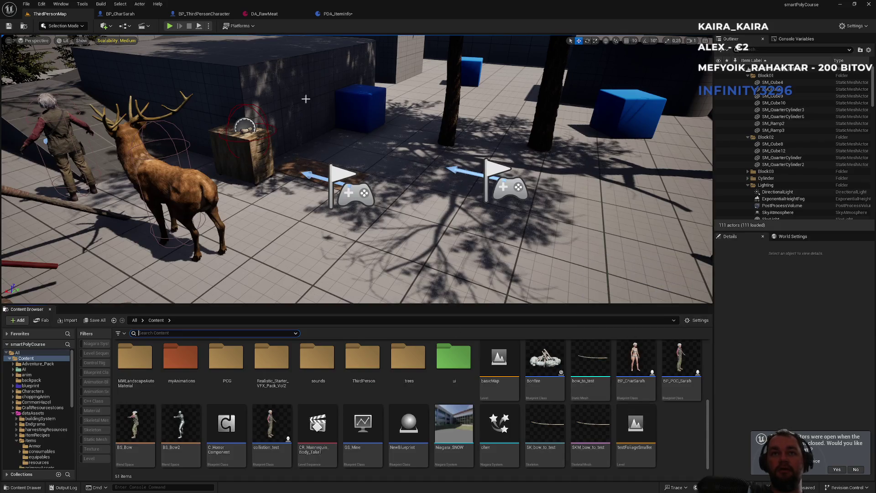
pyautogui.click(352, 14)
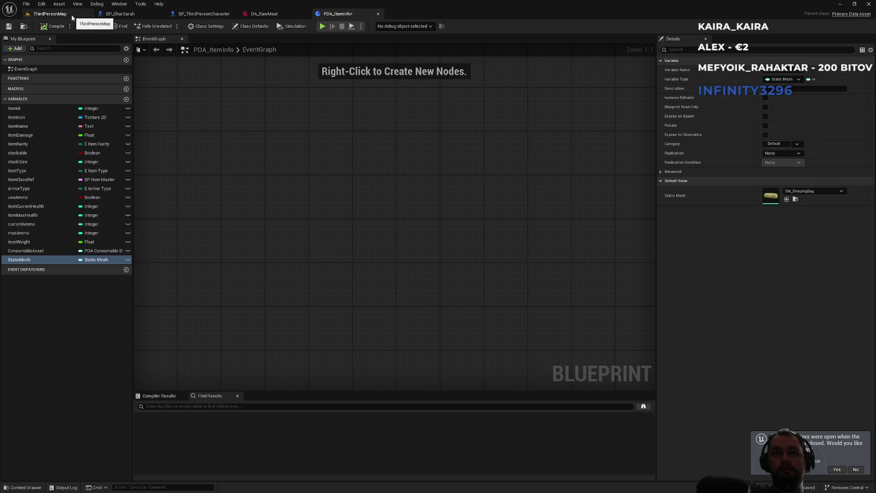
pyautogui.click(72, 17)
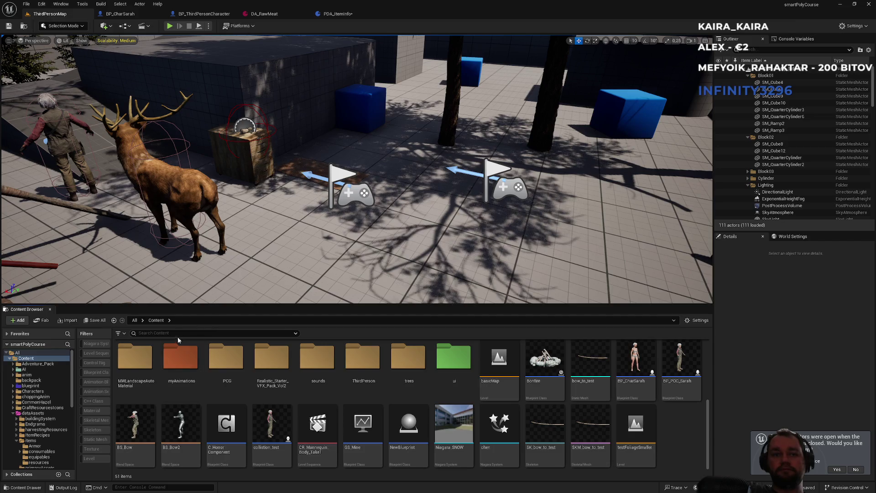
# Search the Content Browser for 'inventory' and select BPC_PlayerInventory
pyautogui.write('iventory')
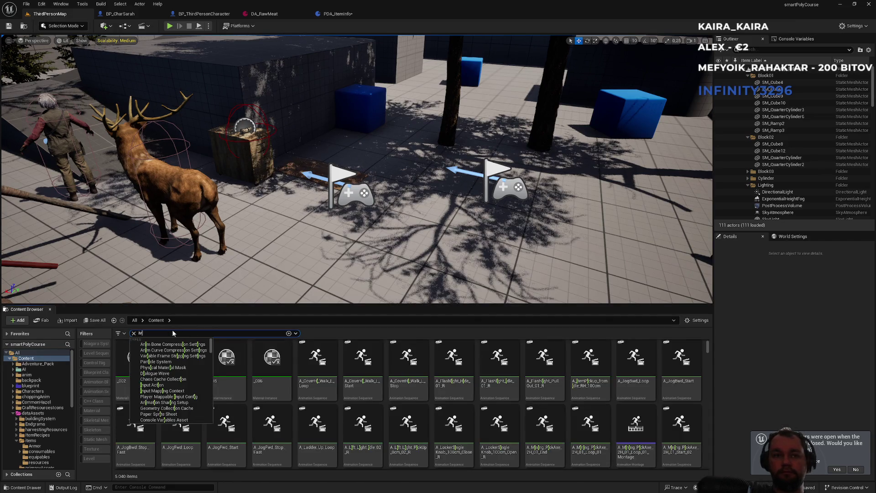
pyautogui.doubleClick(160, 334)
pyautogui.write('iventory')
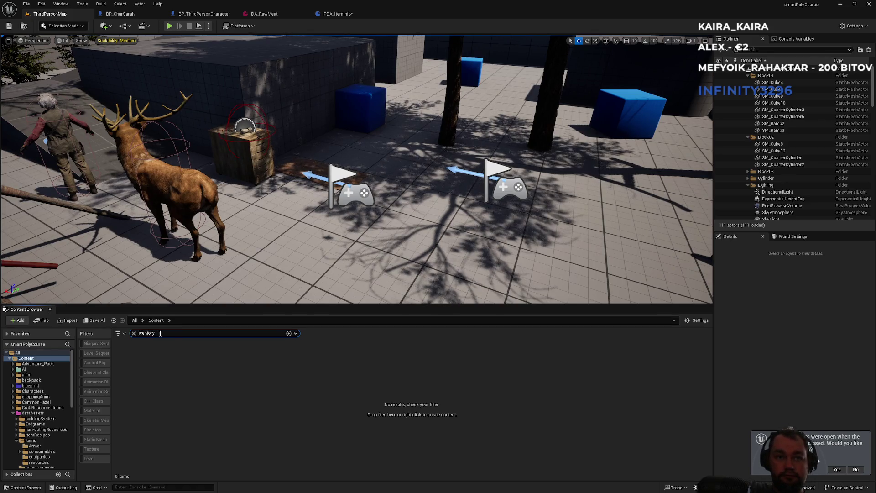
pyautogui.write('nventory')
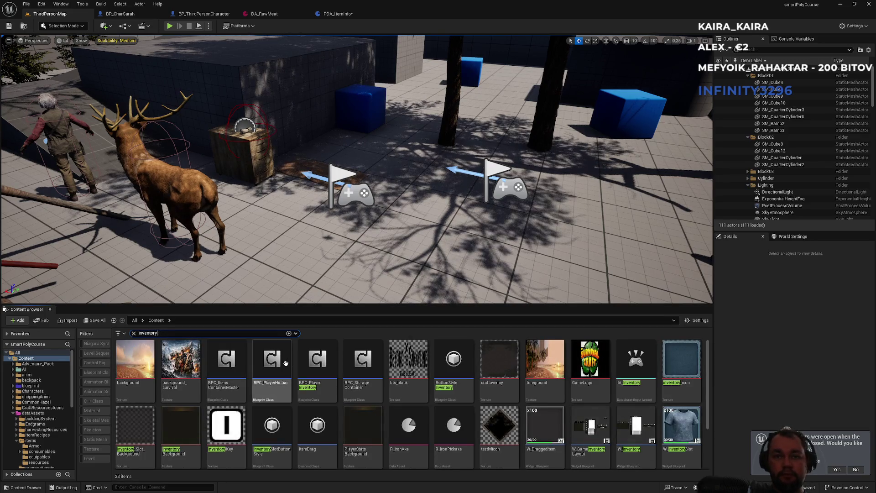
pyautogui.click(317, 365)
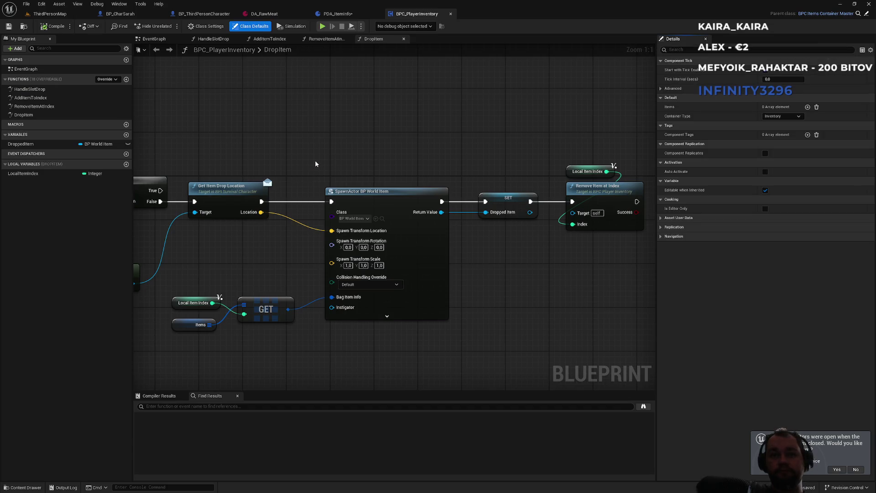
# In DropItem, make room after the spawn and add an expanded Break S Item Structure node
pyautogui.moveTo(320, 157)
pyautogui.mouseDown()
pyautogui.moveTo(309, 126)
pyautogui.moveTo(182, 123)
pyautogui.mouseUp()
pyautogui.moveTo(451, 141); pyautogui.dragTo(534, 141)
pyautogui.moveTo(337, 246)
pyautogui.mouseDown()
pyautogui.moveTo(414, 221)
pyautogui.moveTo(473, 219)
pyautogui.mouseUp()
pyautogui.moveTo(307, 243); pyautogui.dragTo(373, 304)
pyautogui.write('bn')
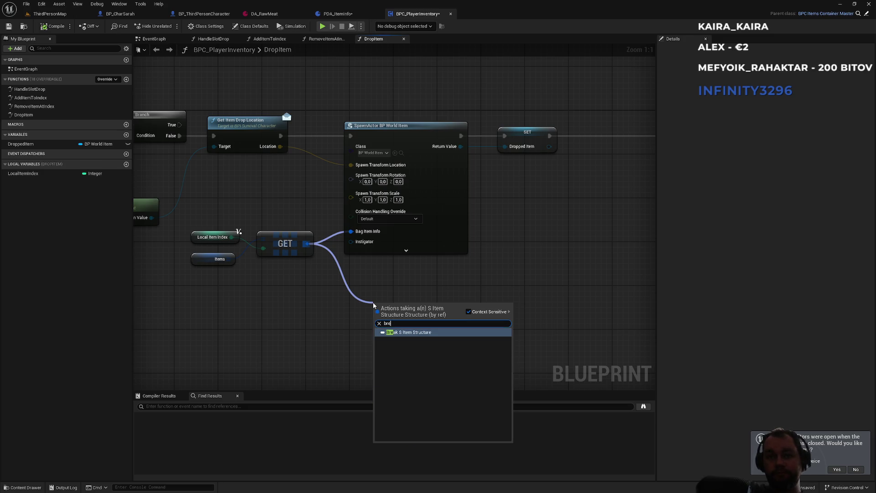
pyautogui.click(418, 332)
pyautogui.click(418, 331)
pyautogui.moveTo(488, 283)
pyautogui.mouseDown()
pyautogui.moveTo(366, 186)
pyautogui.moveTo(338, 275)
pyautogui.mouseUp()
# Resolve the Item Asset soft reference and get the asset's Static Mesh
pyautogui.moveTo(300, 335); pyautogui.dragTo(364, 296)
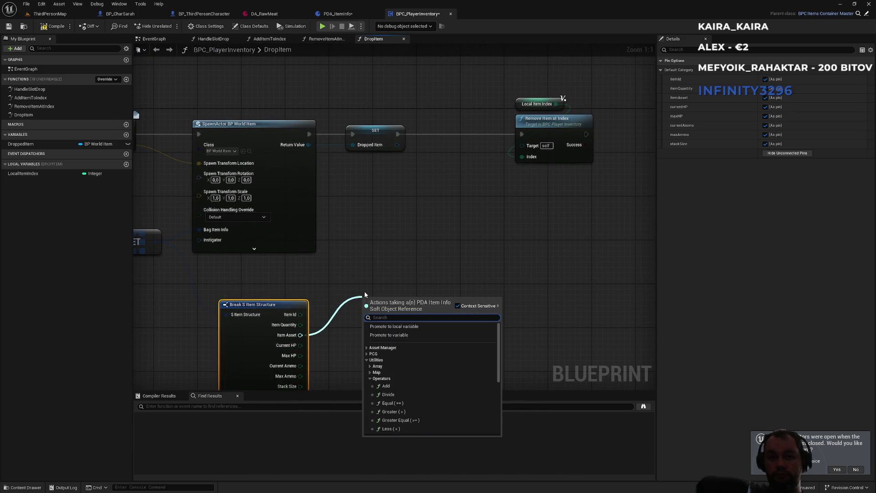
pyautogui.write('sta')
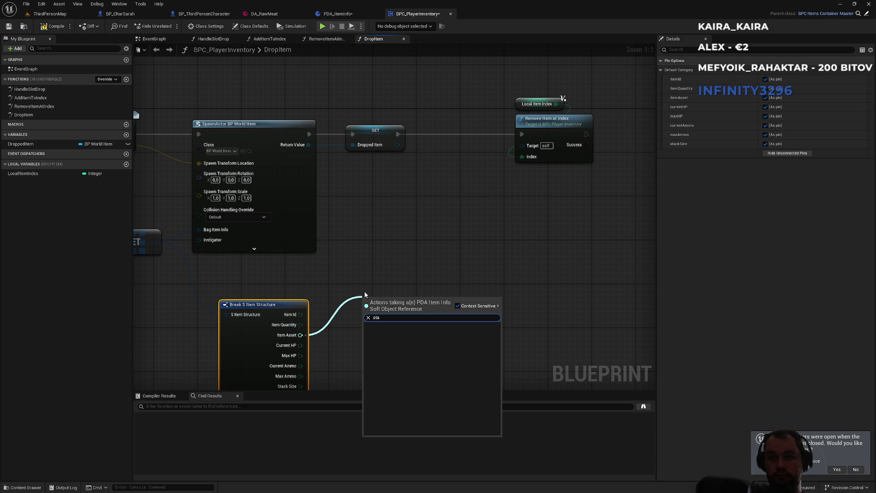
pyautogui.press('BackSpace')
pyautogui.press('BackSpace')
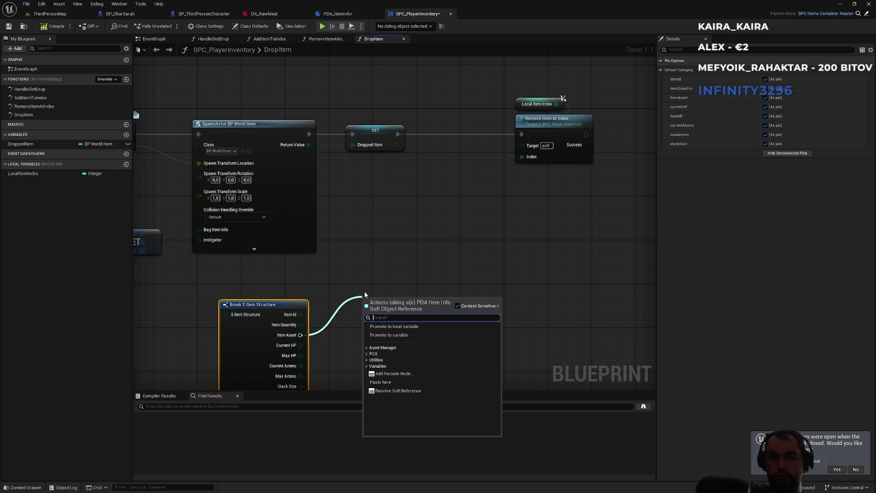
pyautogui.click(393, 373)
pyautogui.moveTo(403, 301); pyautogui.dragTo(430, 274)
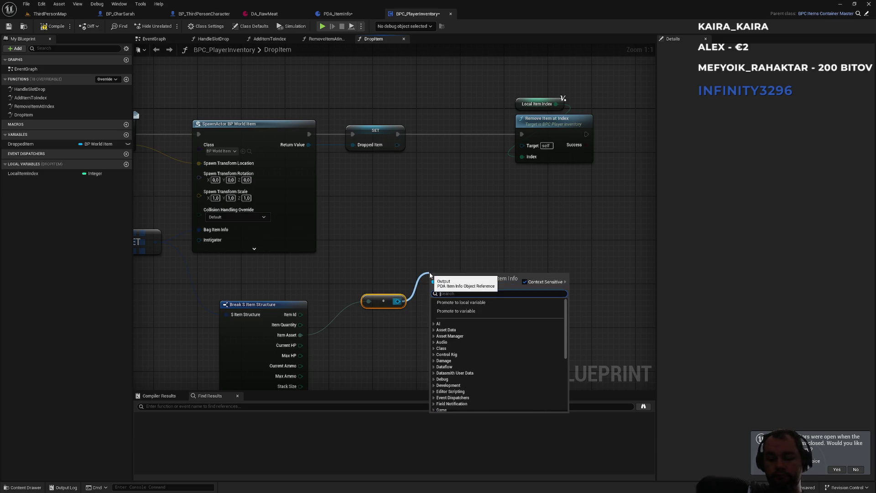
pyautogui.write('static')
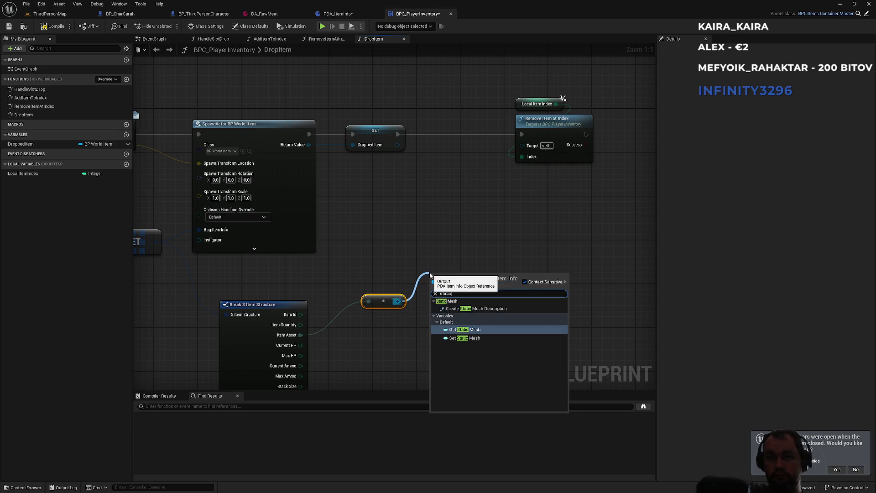
pyautogui.click(465, 330)
# Add a Set Static Mesh node targeting the Dropped Item
pyautogui.moveTo(468, 216); pyautogui.dragTo(408, 250)
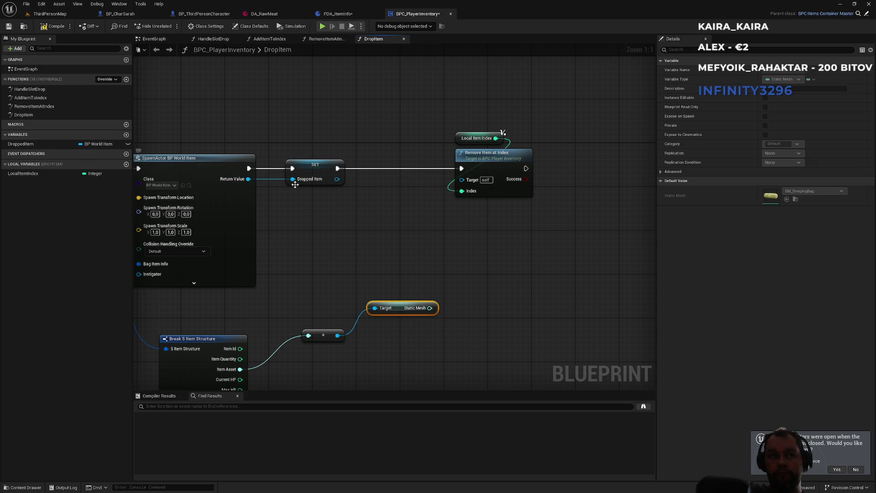
pyautogui.moveTo(336, 179); pyautogui.dragTo(364, 201)
pyautogui.write('st')
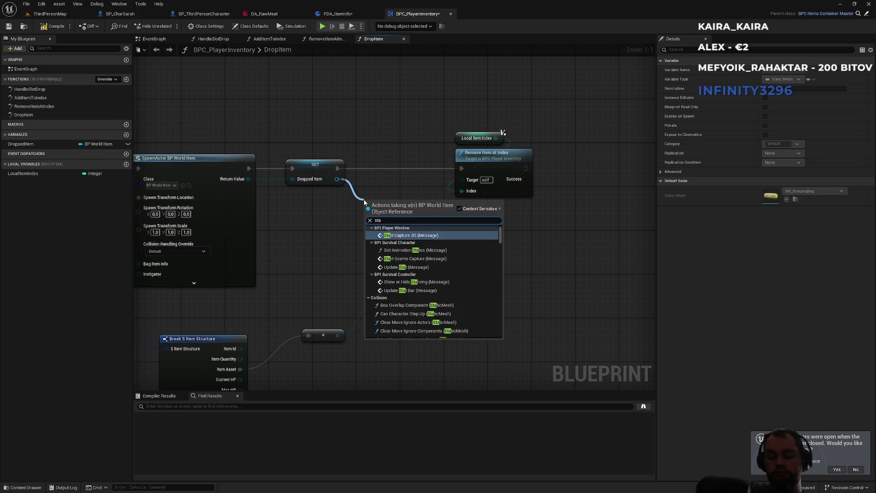
pyautogui.press('BackSpace')
pyautogui.write('et sta')
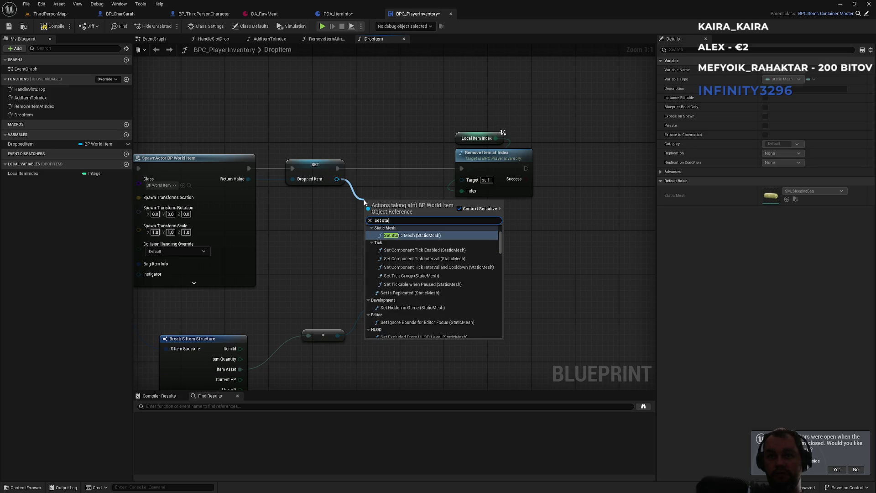
pyautogui.press('Return')
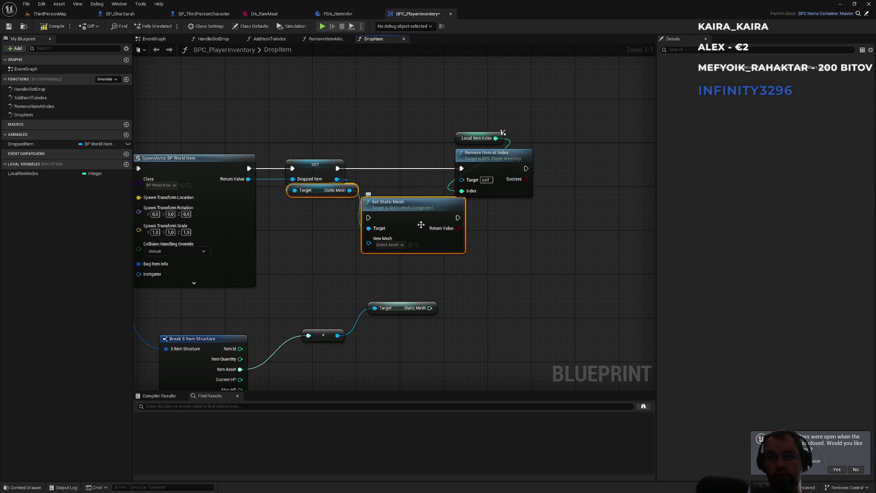
# Feed the asset's Static Mesh into New Mesh and run Set Static Mesh between SET and Remove Item at Index
pyautogui.moveTo(406, 216); pyautogui.dragTo(417, 101)
pyautogui.moveTo(380, 128)
pyautogui.mouseDown()
pyautogui.moveTo(440, 299)
pyautogui.moveTo(429, 307)
pyautogui.mouseUp()
pyautogui.doubleClick(389, 198)
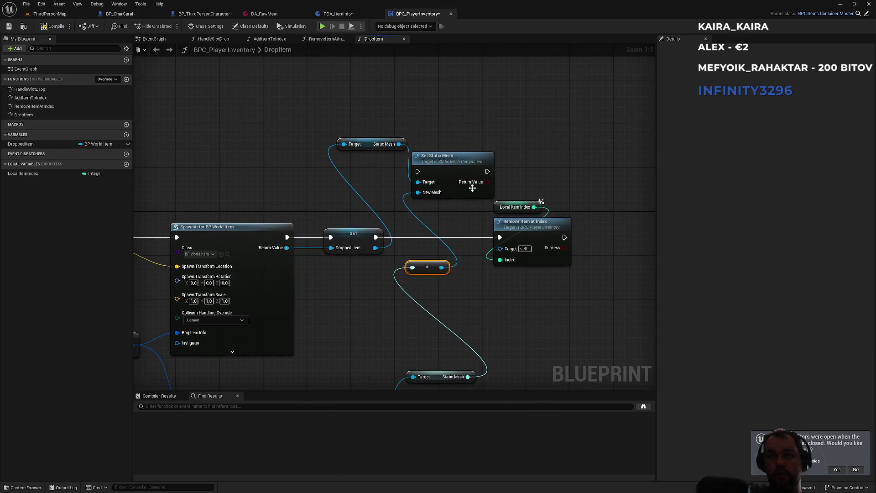
pyautogui.moveTo(415, 169); pyautogui.dragTo(375, 237)
pyautogui.moveTo(488, 171); pyautogui.dragTo(500, 237)
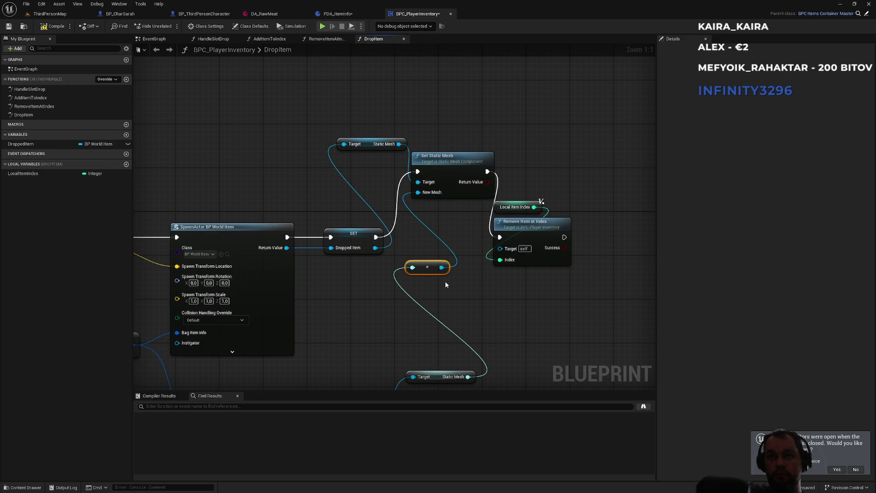
pyautogui.moveTo(431, 246)
pyautogui.mouseDown()
pyautogui.moveTo(403, 287)
pyautogui.moveTo(396, 273)
pyautogui.mouseUp()
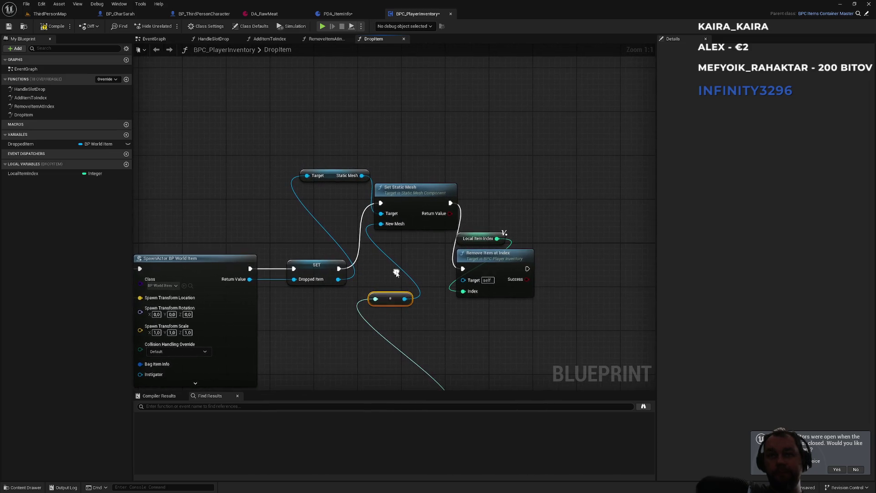
pyautogui.click(48, 14)
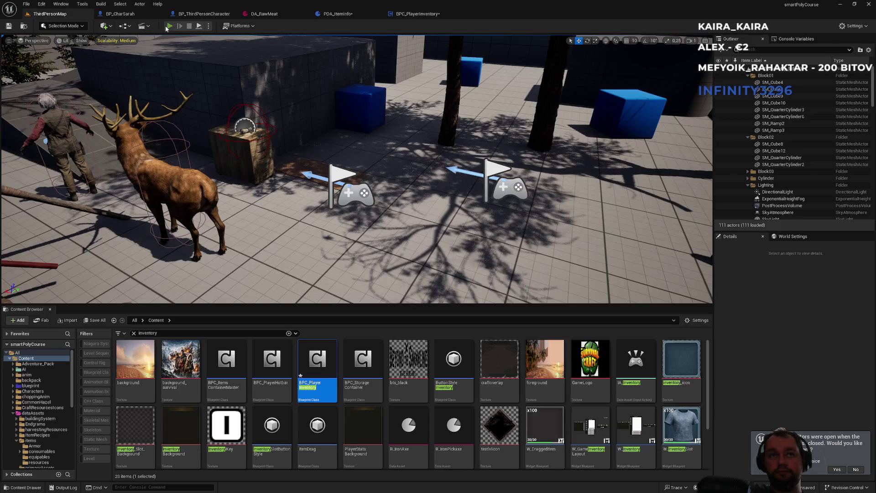
# In a two-player test, drop an item from the client inventory and confirm it shows the sleeping-bag mesh
pyautogui.click(167, 27)
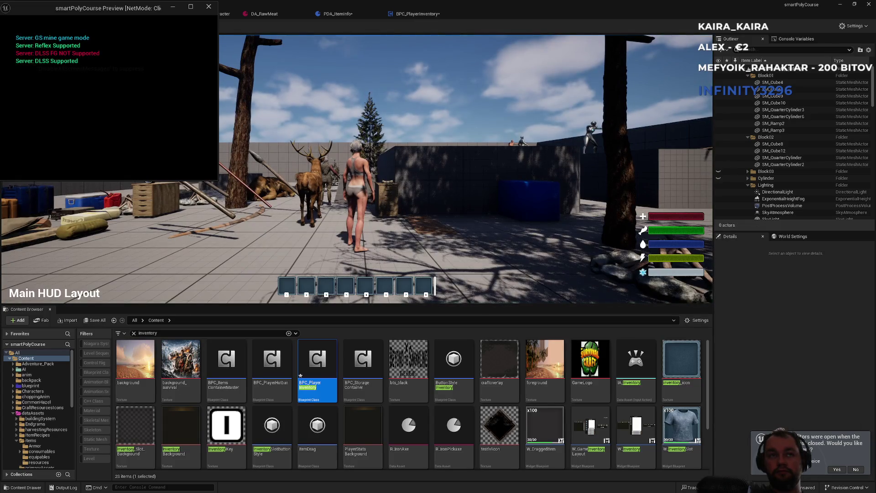
pyautogui.press('super')
pyautogui.click(165, 48)
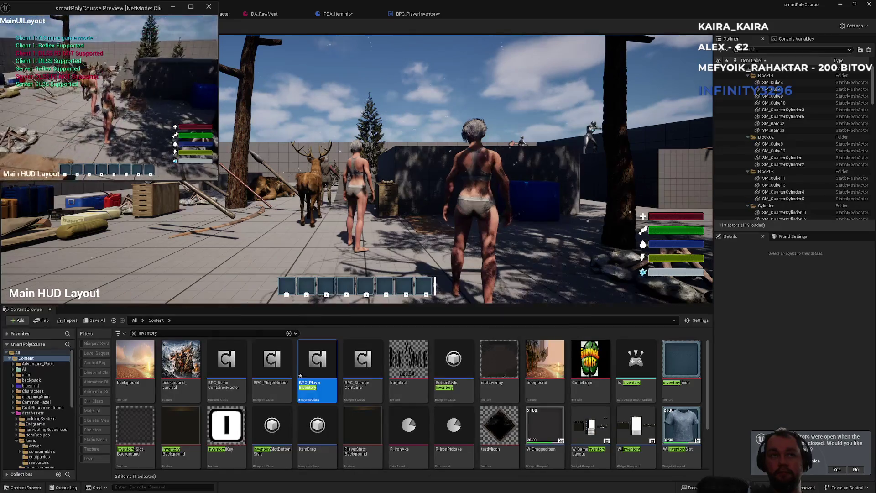
pyautogui.press('i')
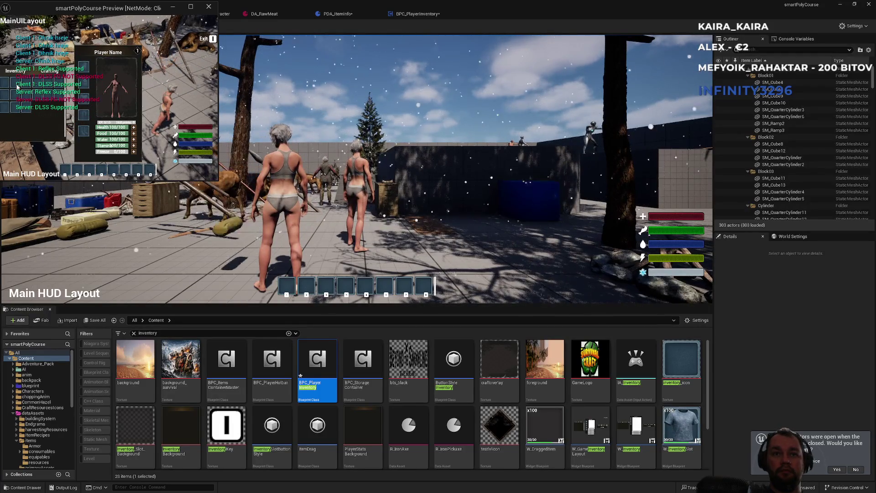
pyautogui.press('i')
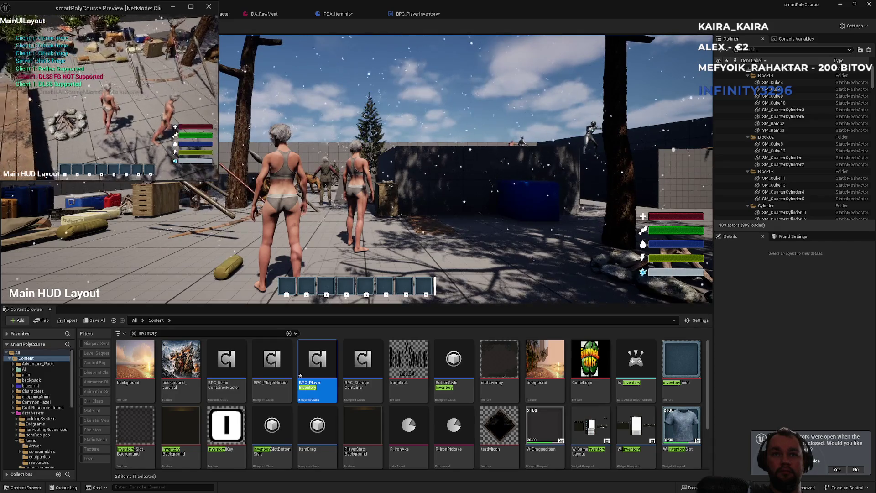
pyautogui.press('w')
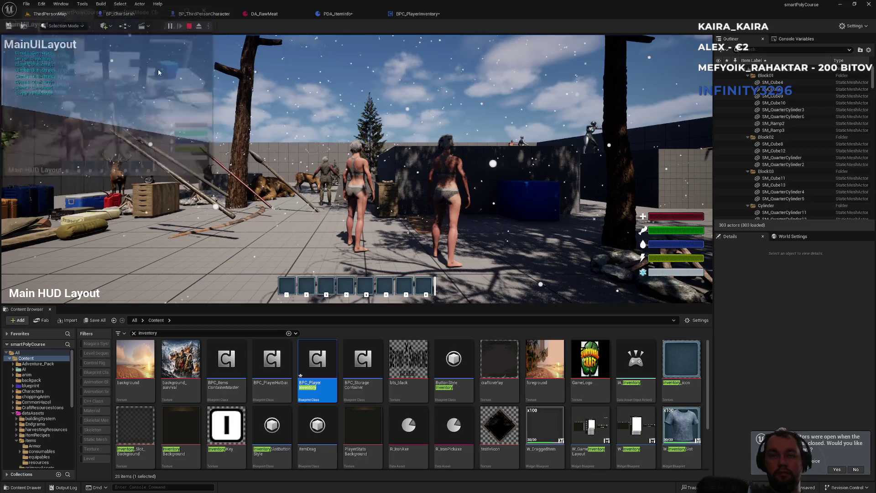
pyautogui.press('Escape')
# Open DA_RawMeat and browse its Static Mesh choices without changing anything
pyautogui.click(418, 14)
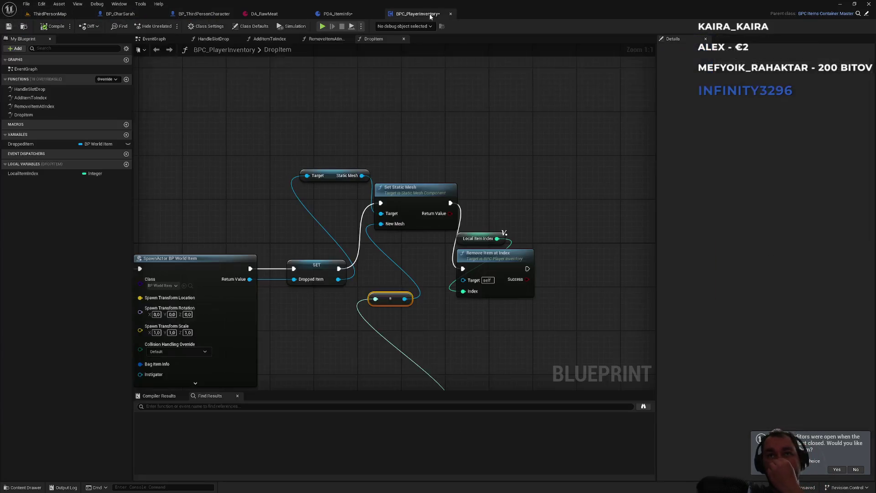
pyautogui.click(355, 16)
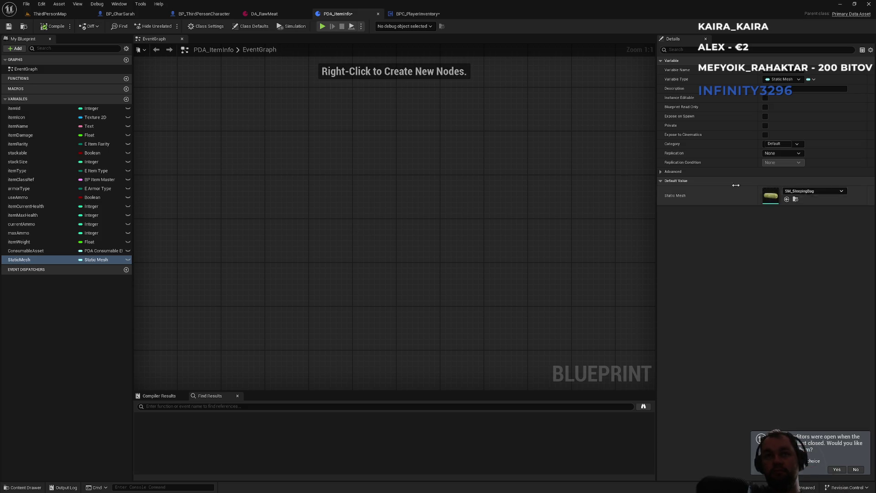
pyautogui.click(264, 14)
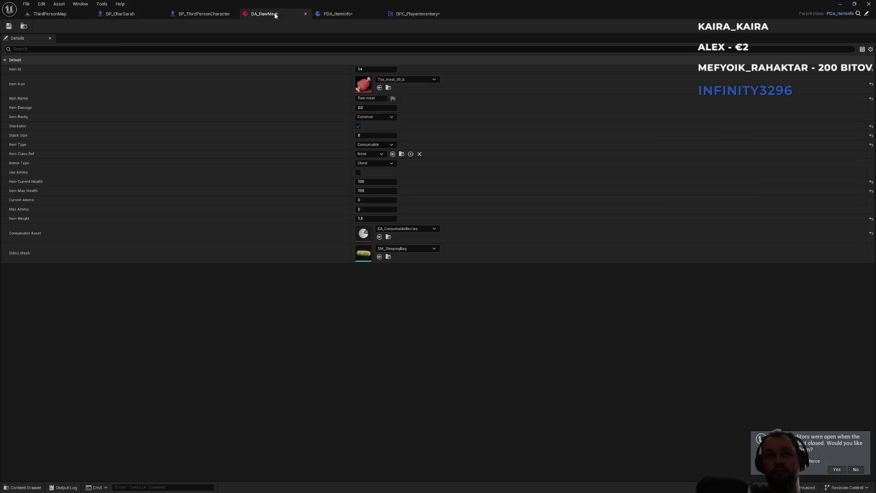
pyautogui.click(402, 249)
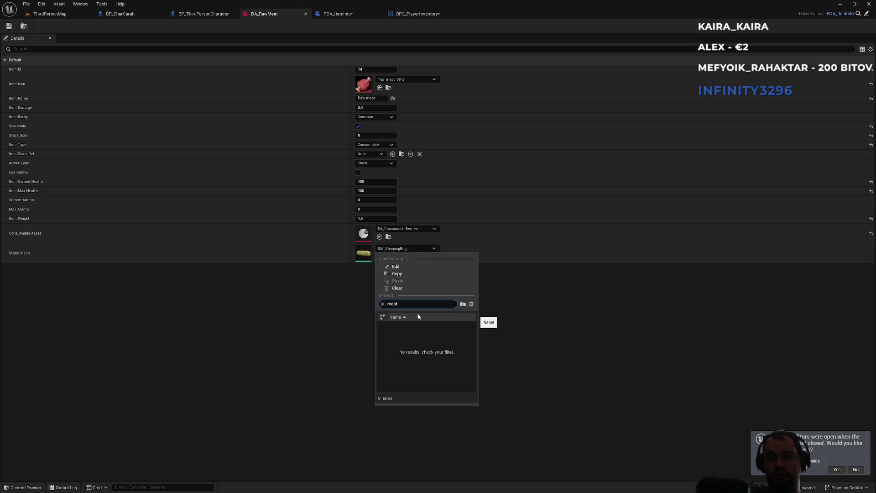
pyautogui.write('meat')
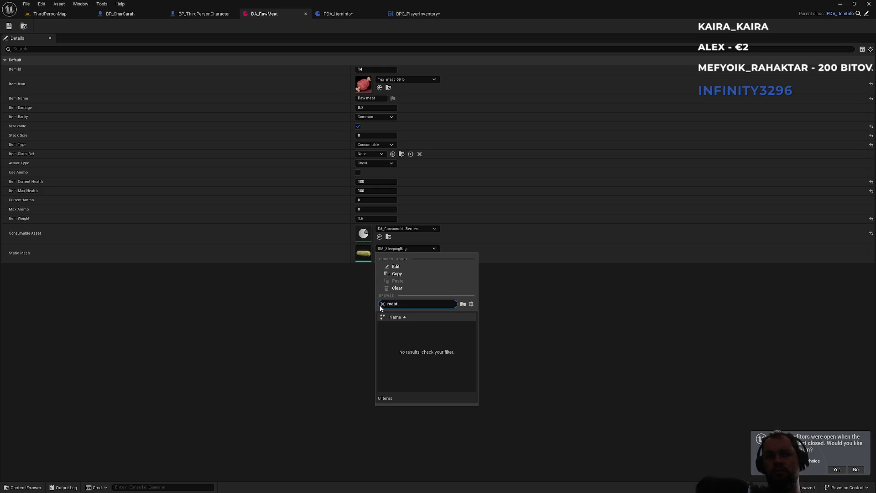
pyautogui.click(320, 301)
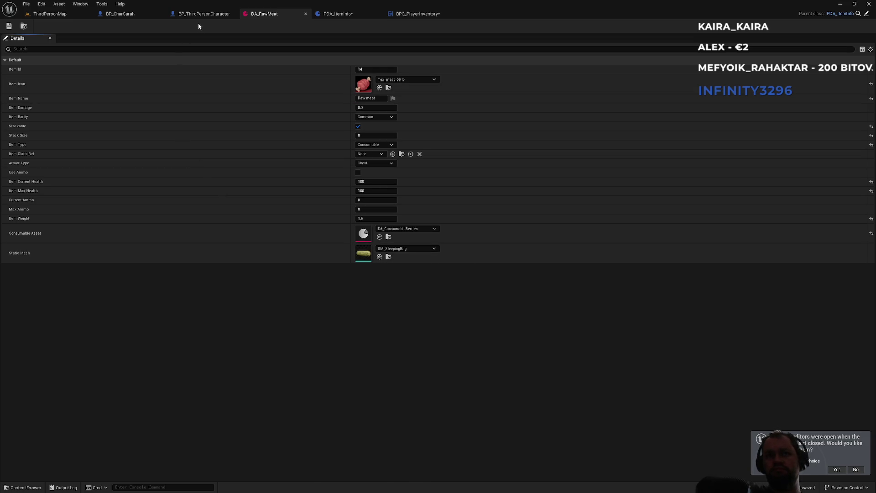
# Search the mesh picker for 'mea', find no meat mesh, and leave SM_SleepingBag in place
pyautogui.click(404, 249)
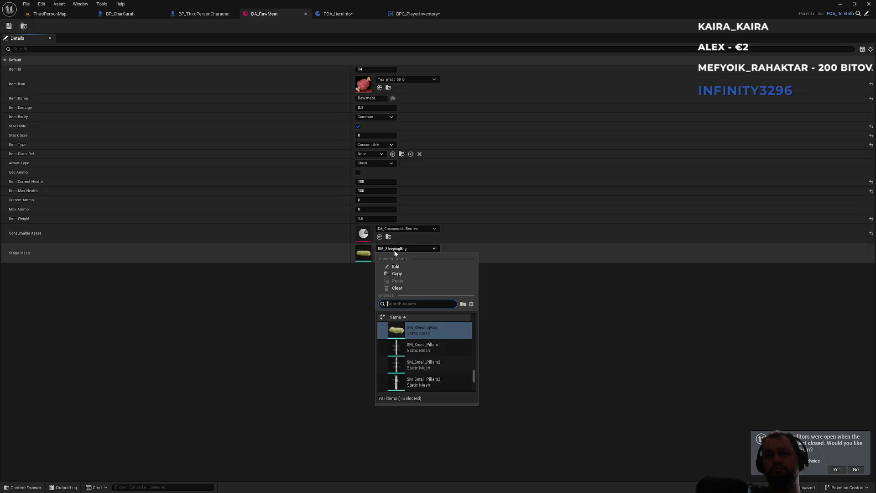
pyautogui.write('mea')
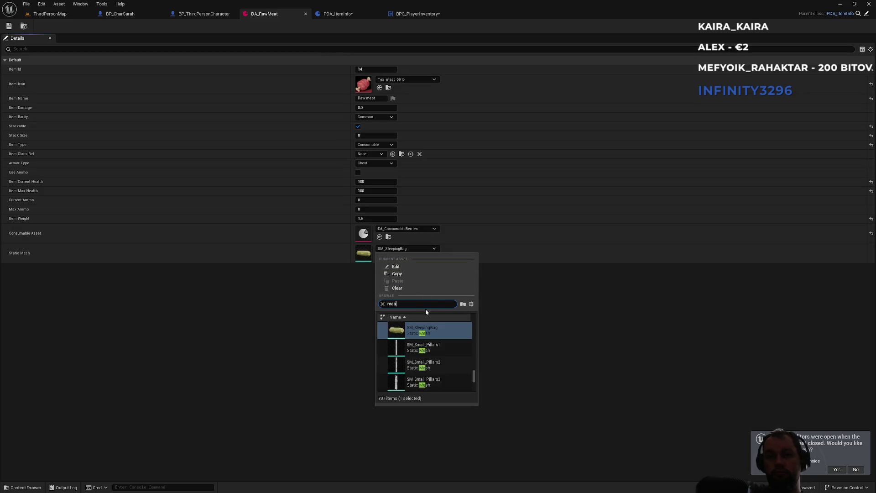
pyautogui.hotkey('ctrl', 'a')
pyautogui.press('BackSpace')
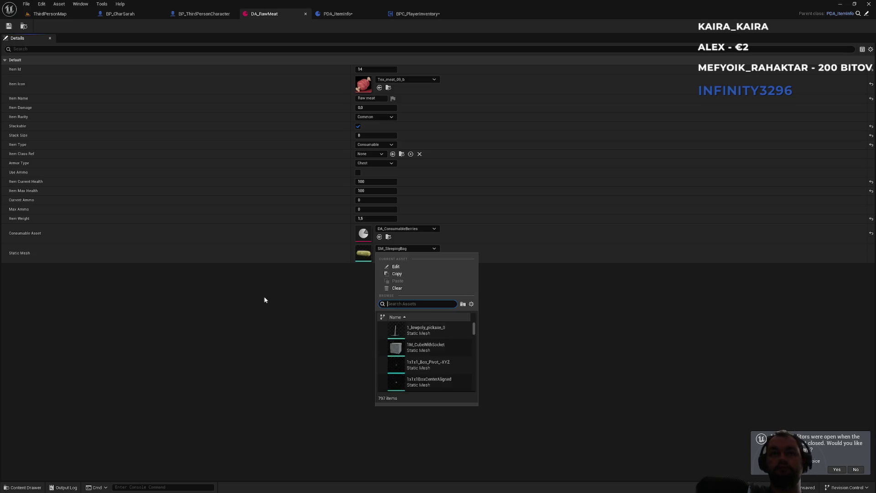
pyautogui.click(262, 299)
pyautogui.click(69, 14)
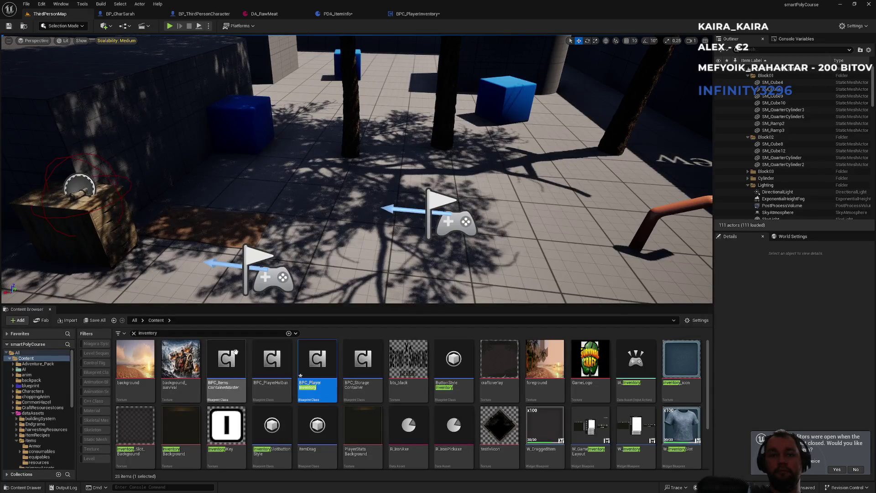
# Clear the content filter and create a folder named 'meat' inside Content/meshes
pyautogui.click(134, 333)
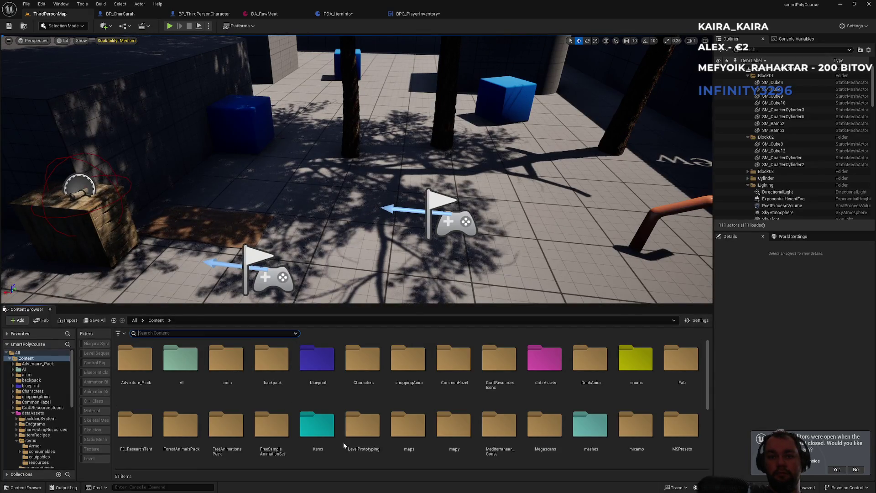
pyautogui.doubleClick(601, 436)
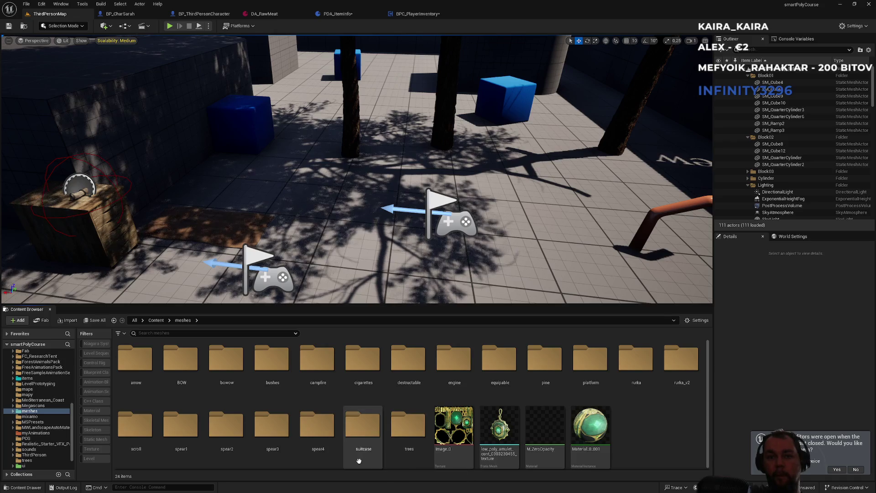
pyautogui.rightClick(643, 447)
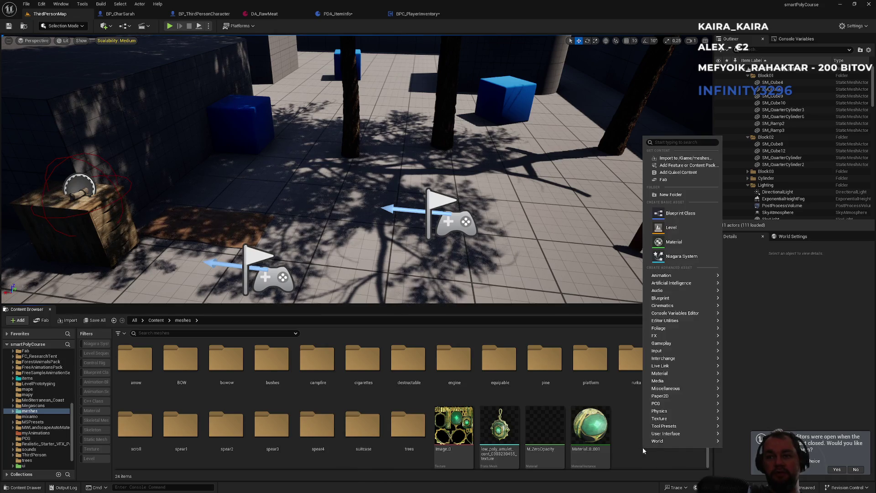
pyautogui.click(664, 195)
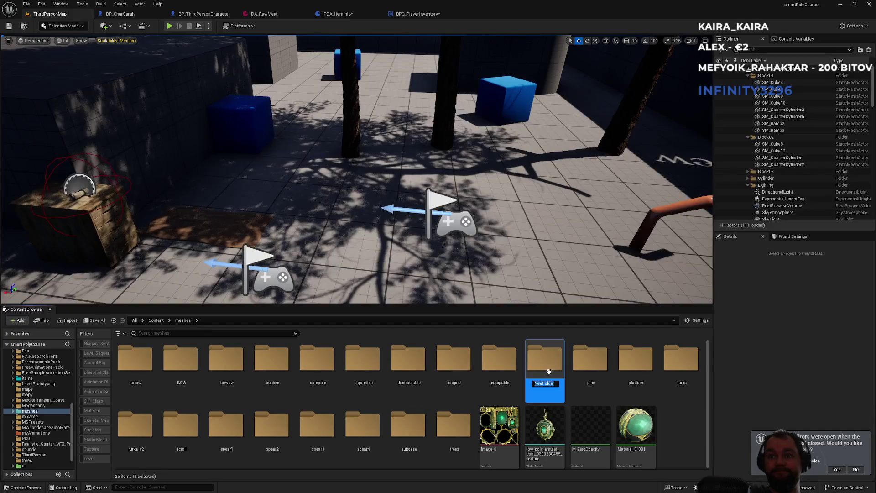
pyautogui.write('meat')
pyautogui.press('Return')
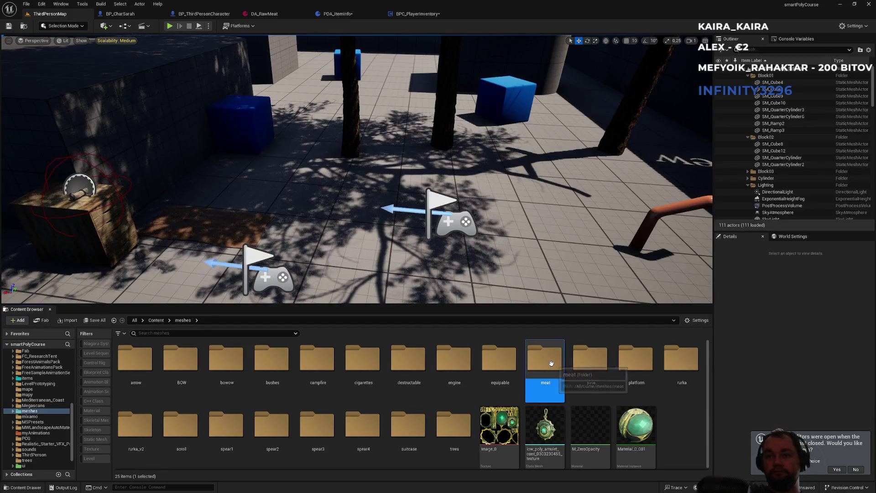
# Open the empty meat folder and start an import into it
pyautogui.doubleClick(552, 365)
pyautogui.rightClick(191, 401)
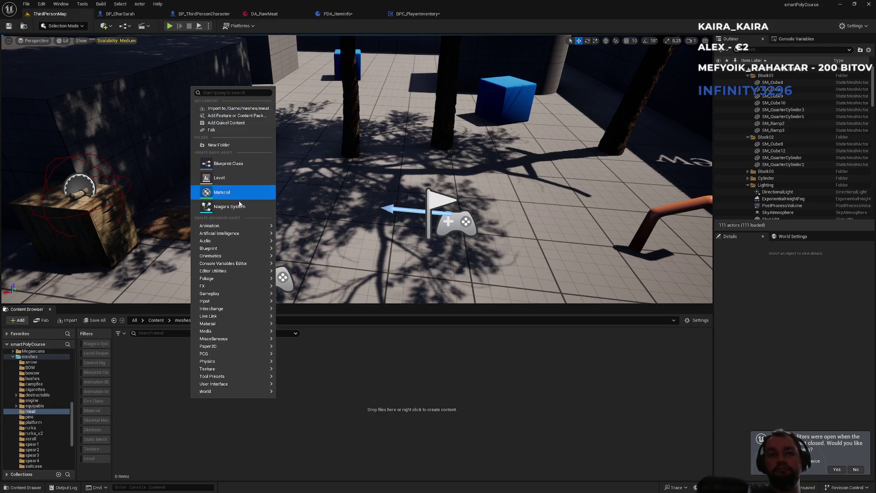
pyautogui.click(226, 111)
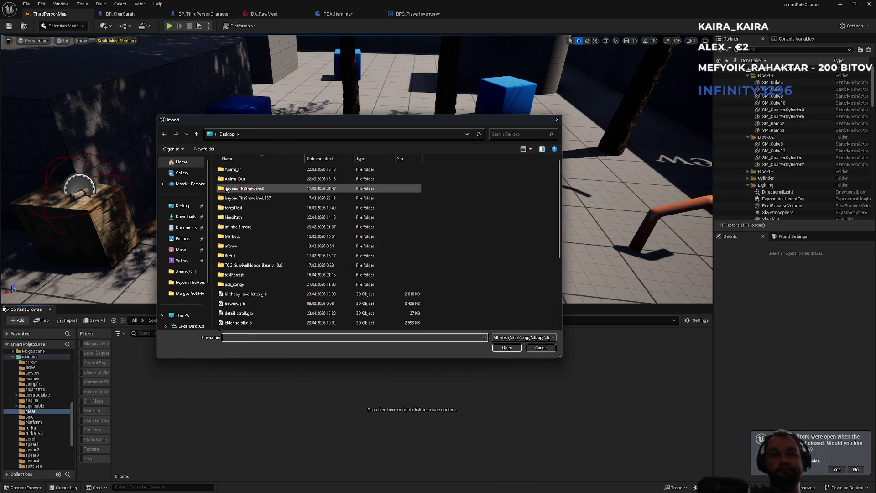
# Import Desktop\meat.glb into the meat folder with the default options
pyautogui.click(186, 217)
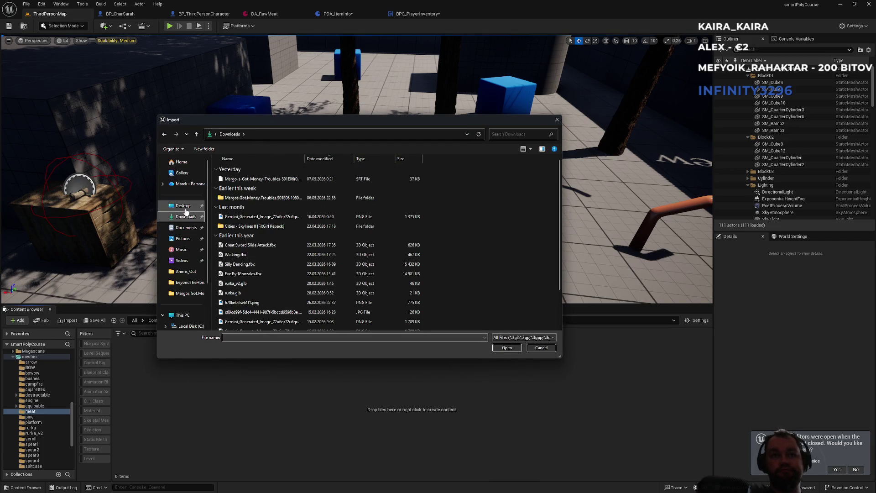
pyautogui.click(184, 208)
pyautogui.scroll(-5, 273, 249)
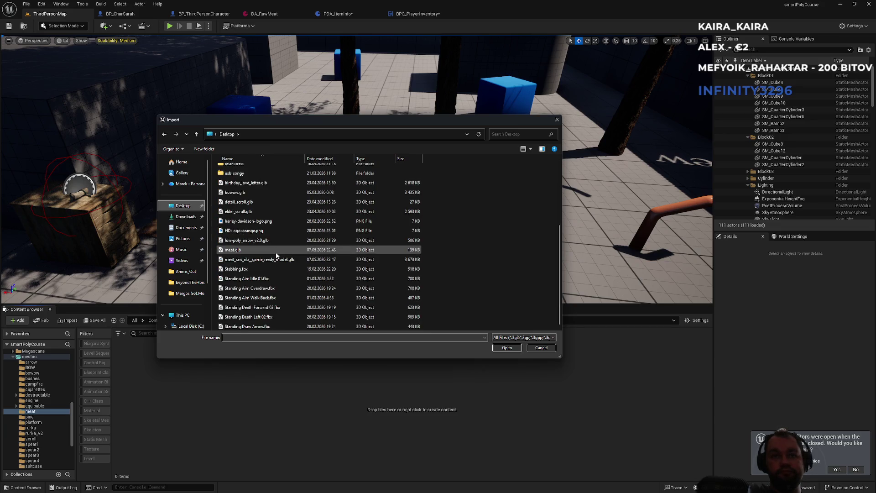
pyautogui.doubleClick(242, 250)
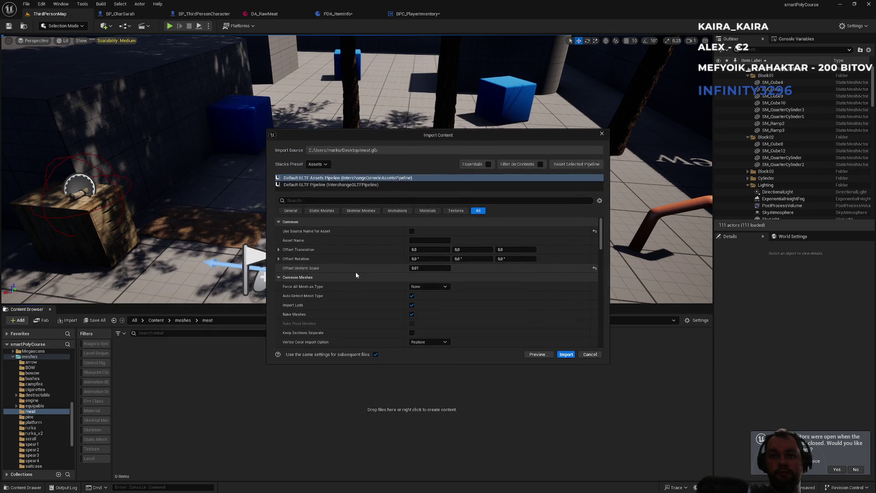
pyautogui.click(567, 355)
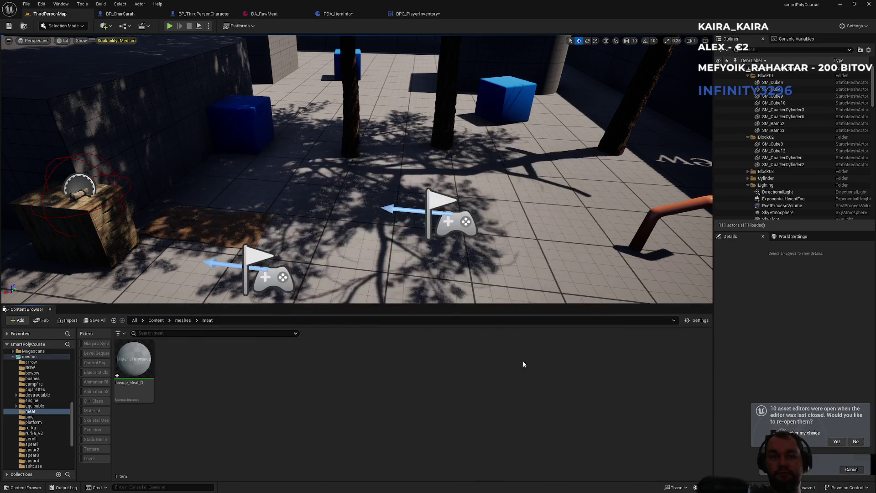
# Place the Meat_Iceage_Meat_D_0 static mesh on the level floor and select it
pyautogui.moveTo(220, 365)
pyautogui.mouseDown()
pyautogui.moveTo(292, 246)
pyautogui.moveTo(302, 248)
pyautogui.mouseUp()
pyautogui.moveTo(441, 270); pyautogui.dragTo(486, 259)
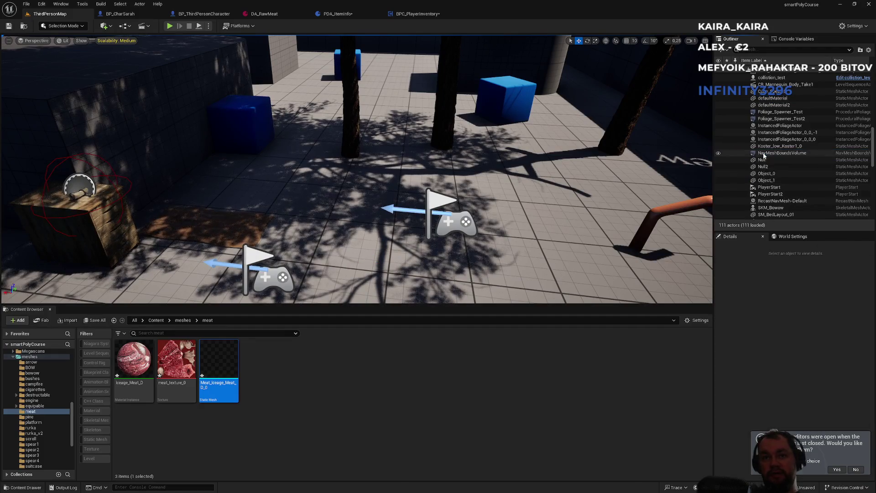
pyautogui.click(318, 250)
pyautogui.click(382, 255)
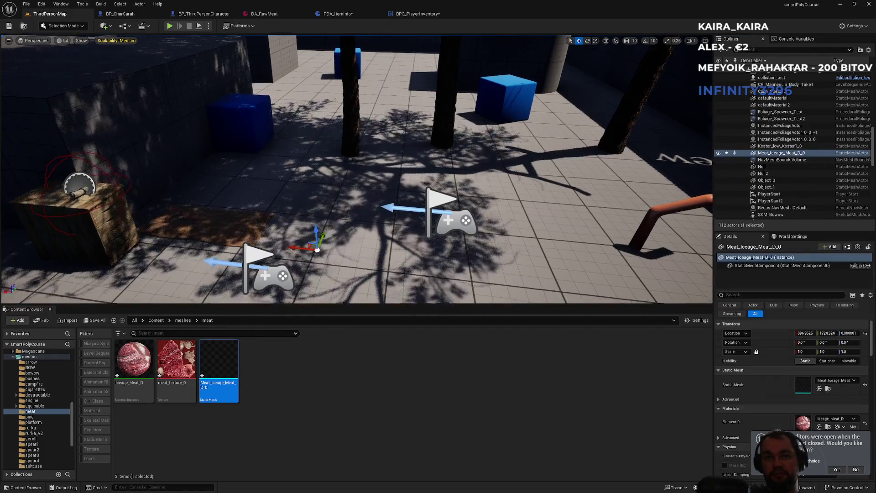
# Delete the placed meat actor and all three imported meat assets, confirming the deletion
pyautogui.scroll(-6, 410, 236)
pyautogui.press('f')
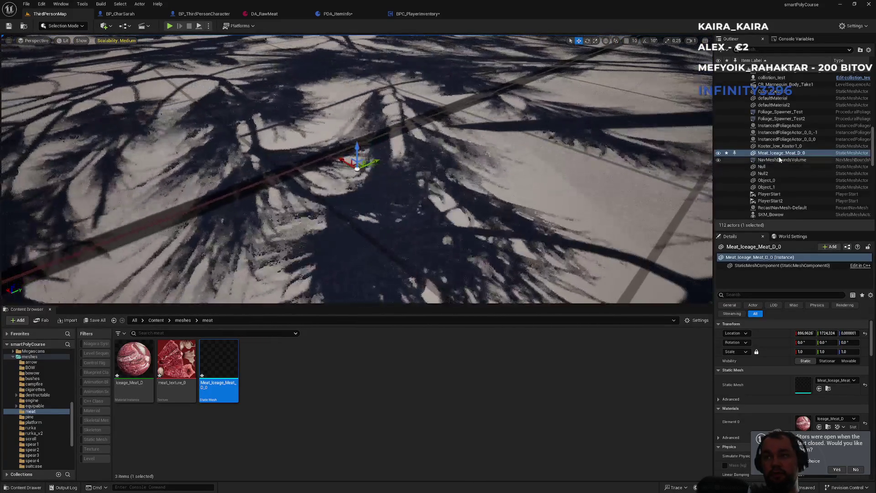
pyautogui.press('Delete')
pyautogui.keyDown('shift'); pyautogui.click(132, 360); pyautogui.keyUp('shift')
pyautogui.press('Delete')
pyautogui.click(404, 364)
# Choose meat.glb again for import into the meat folder
pyautogui.rightClick(247, 356)
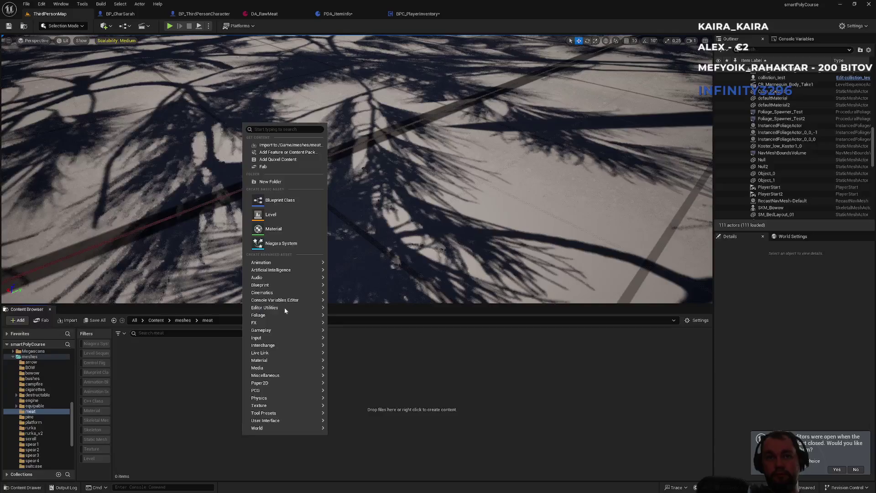
pyautogui.click(283, 146)
pyautogui.scroll(-3, 250, 313)
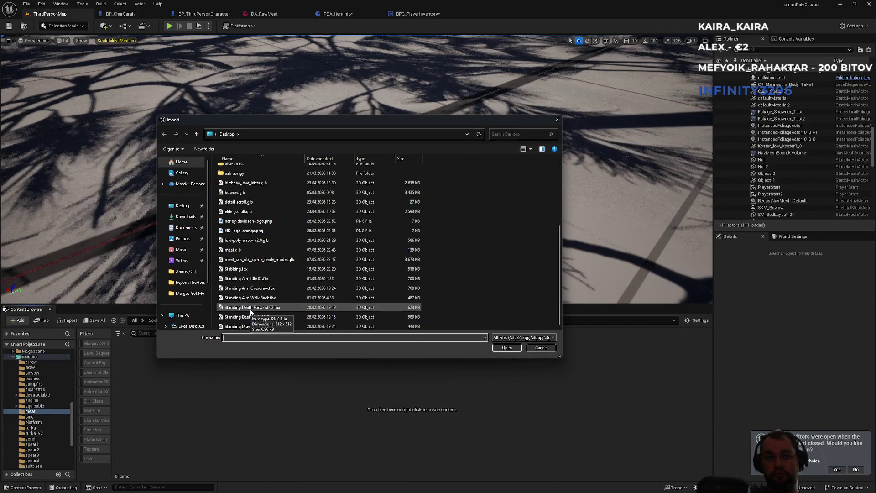
pyautogui.write('me')
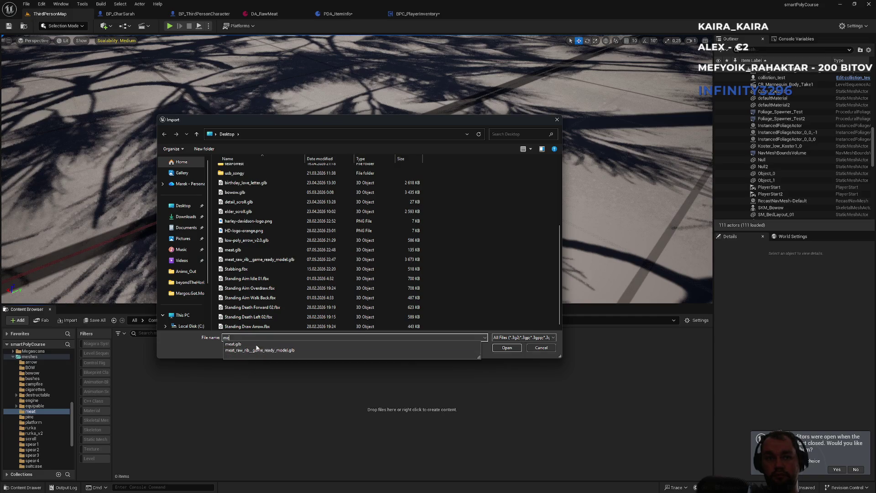
pyautogui.click(269, 346)
pyautogui.click(507, 349)
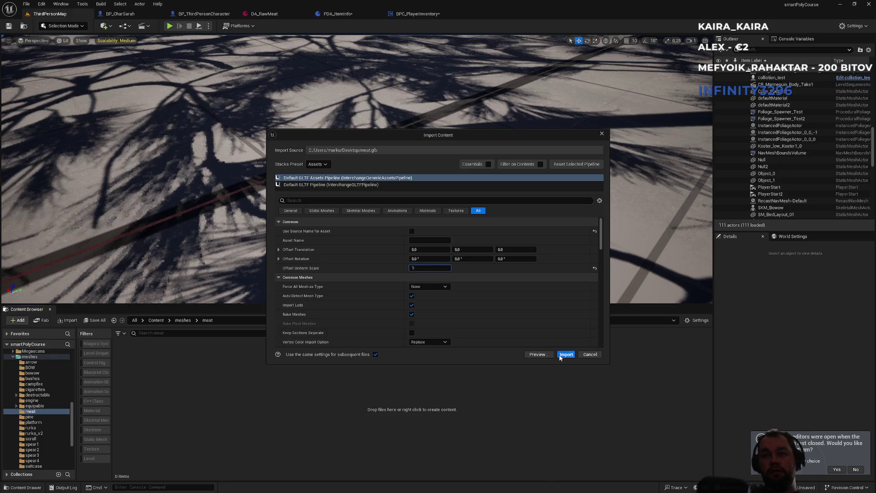
# Import meat.glb at uniform scale 1 and place the meat mesh on the level floor
pyautogui.click(566, 355)
pyautogui.moveTo(223, 386)
pyautogui.mouseDown()
pyautogui.moveTo(293, 225)
pyautogui.moveTo(303, 147)
pyautogui.mouseUp()
pyautogui.press('f')
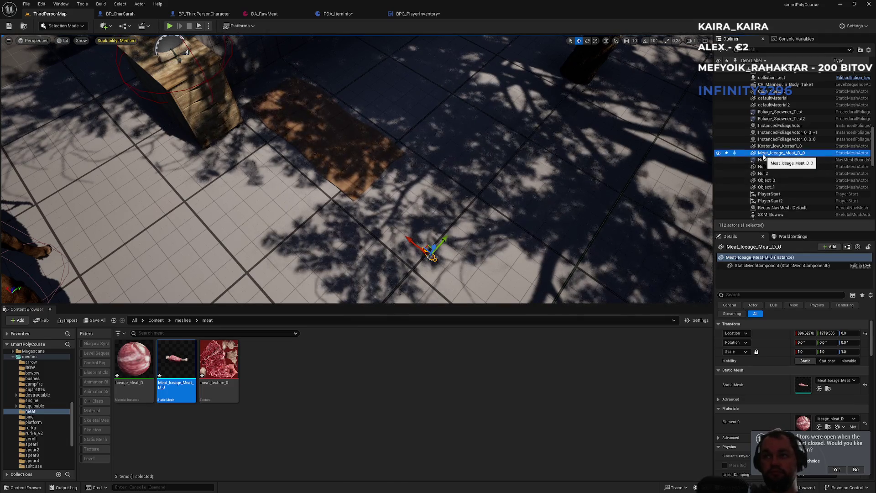
# Delete the placed meat actor and the three imported meat assets
pyautogui.press('Delete')
pyautogui.click(219, 365)
pyautogui.keyDown('shift'); pyautogui.click(134, 365); pyautogui.keyUp('shift')
pyautogui.press('Delete')
pyautogui.click(406, 358)
# Re-import meat.glb at uniform scale 2 and place the mesh on the level floor
pyautogui.rightClick(205, 413)
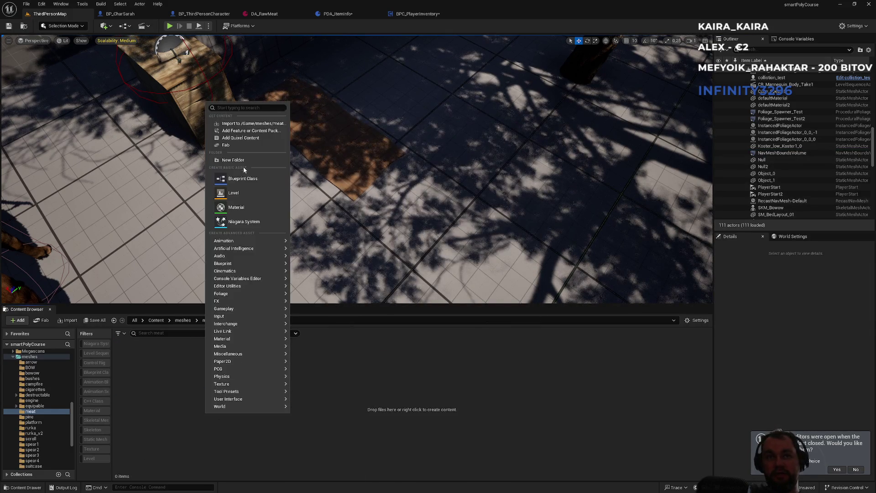
pyautogui.click(244, 124)
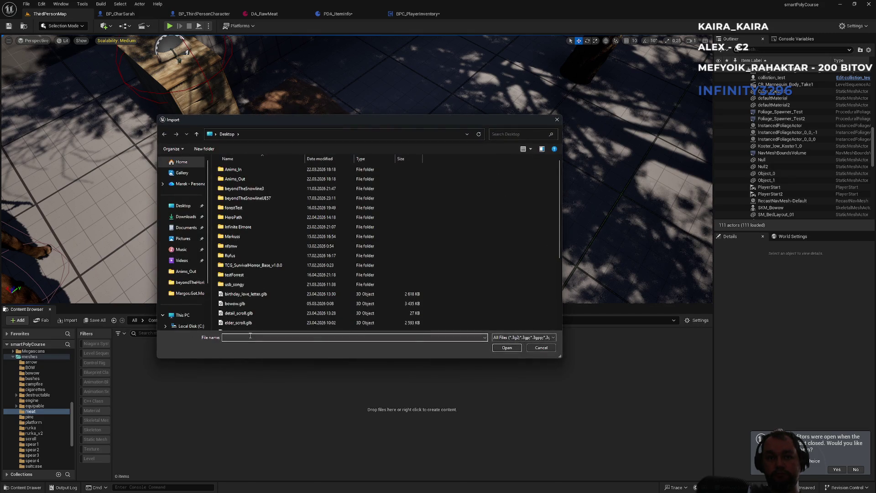
pyautogui.write('mea')
pyautogui.click(401, 343)
pyautogui.click(507, 348)
pyautogui.write('2')
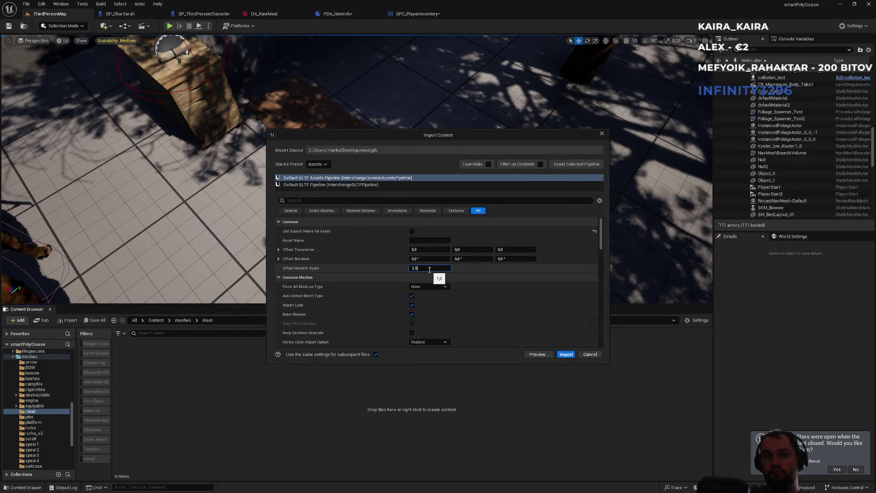
pyautogui.click(566, 355)
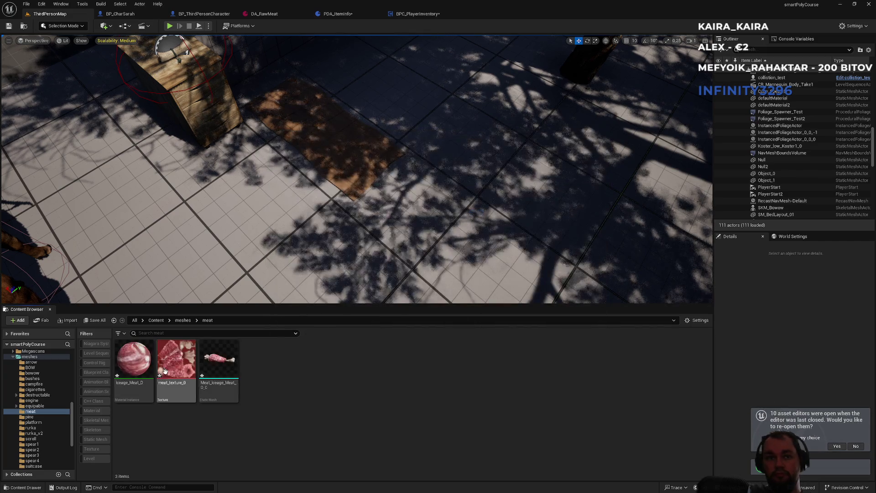
pyautogui.moveTo(219, 363)
pyautogui.mouseDown()
pyautogui.moveTo(295, 266)
pyautogui.moveTo(286, 212)
pyautogui.mouseUp()
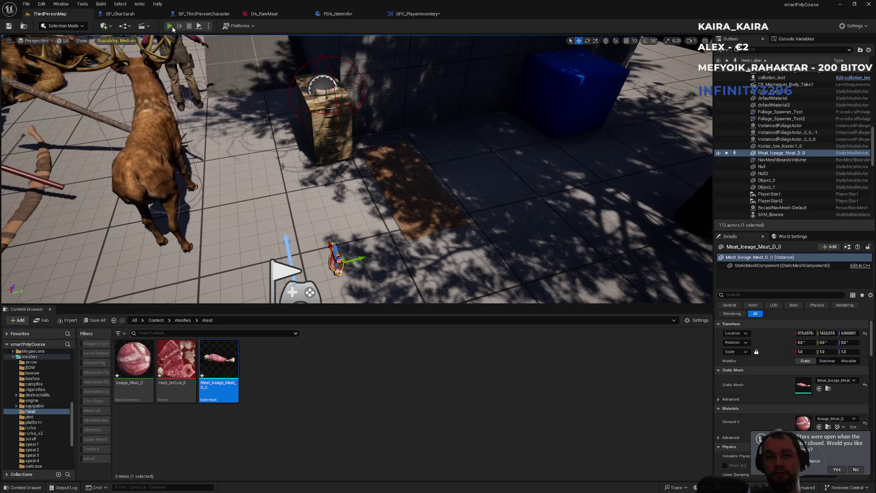
# Play-test the level full screen to check the rescaled meat, then return to the DropItem graph
pyautogui.click(169, 26)
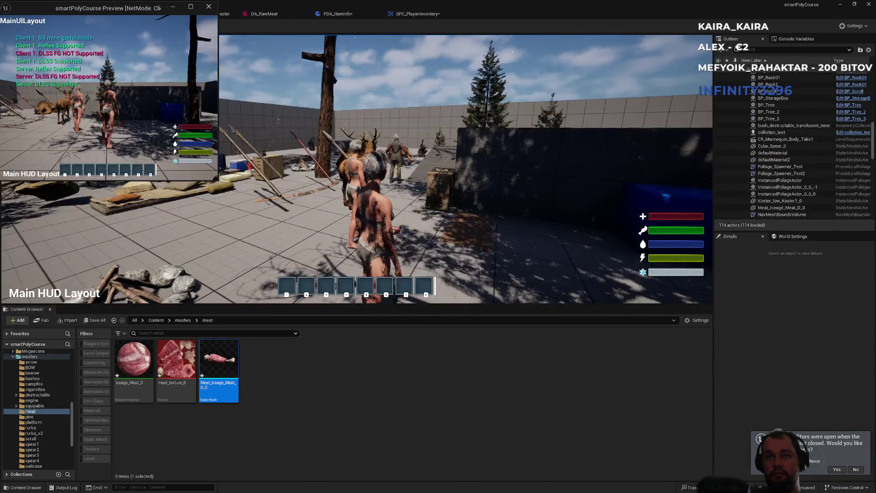
pyautogui.press('super')
pyautogui.press('Escape')
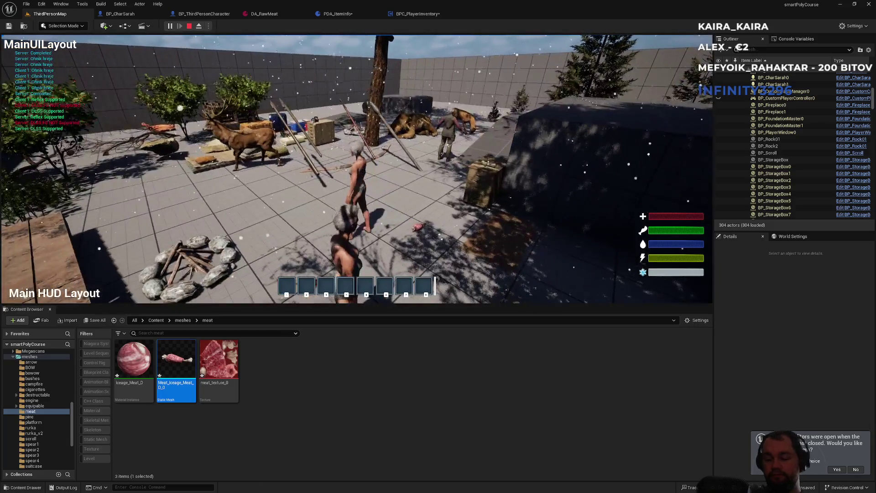
pyautogui.press('F11')
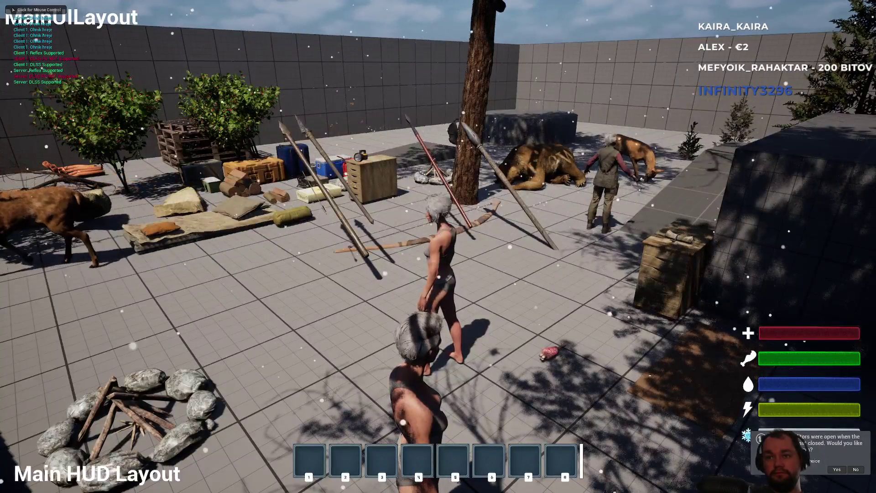
pyautogui.press('Escape')
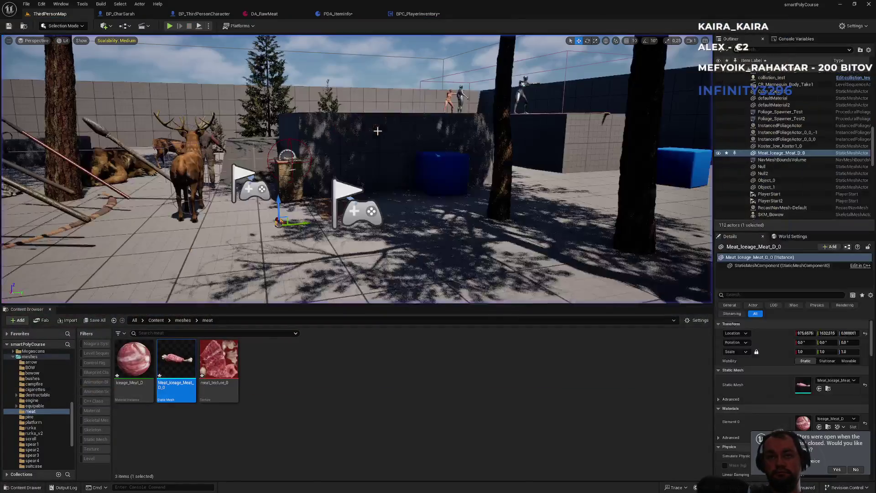
pyautogui.click(418, 13)
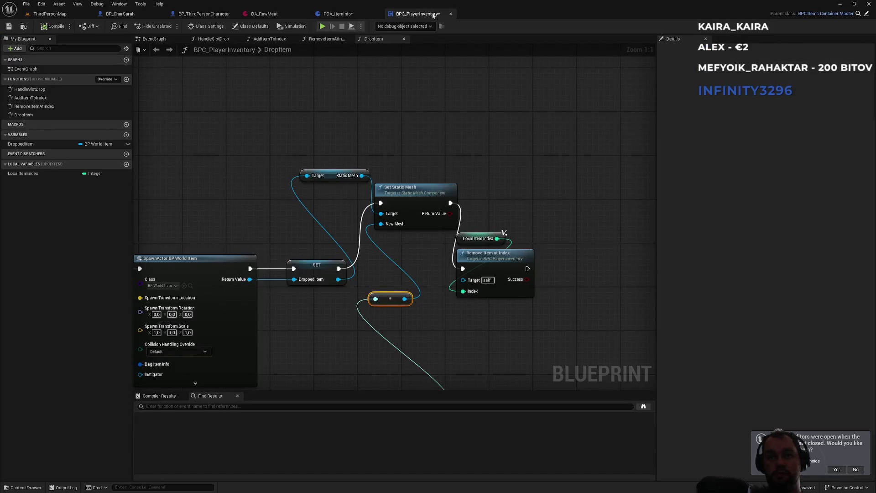
# Set DA_RawMeat's Static Mesh to Meat_Iceage_Meat_D_0, save it, and return to ThirdPersonMap
pyautogui.click(338, 14)
pyautogui.click(267, 14)
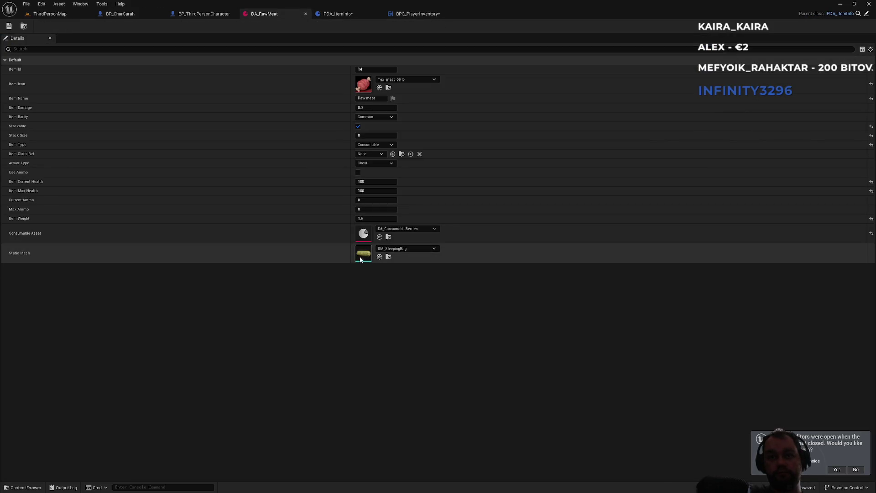
pyautogui.click(406, 248)
pyautogui.write('meat')
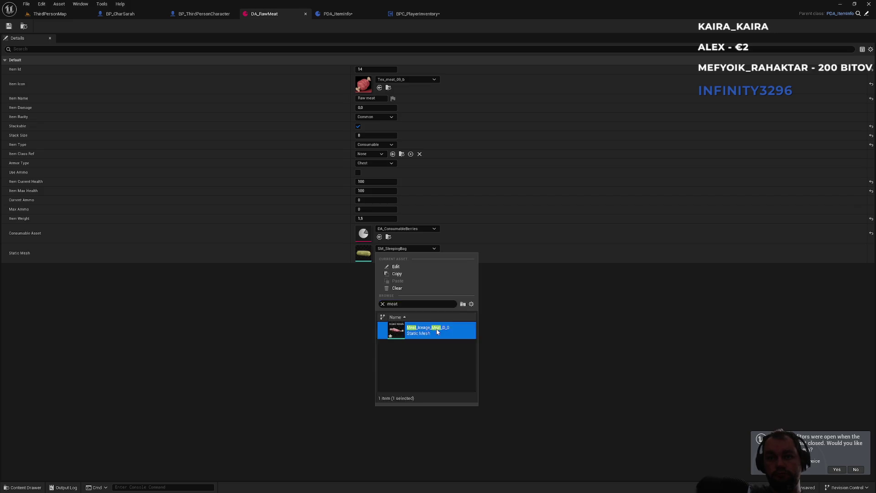
pyautogui.click(437, 331)
pyautogui.hotkey('ctrl', 'shift', 's')
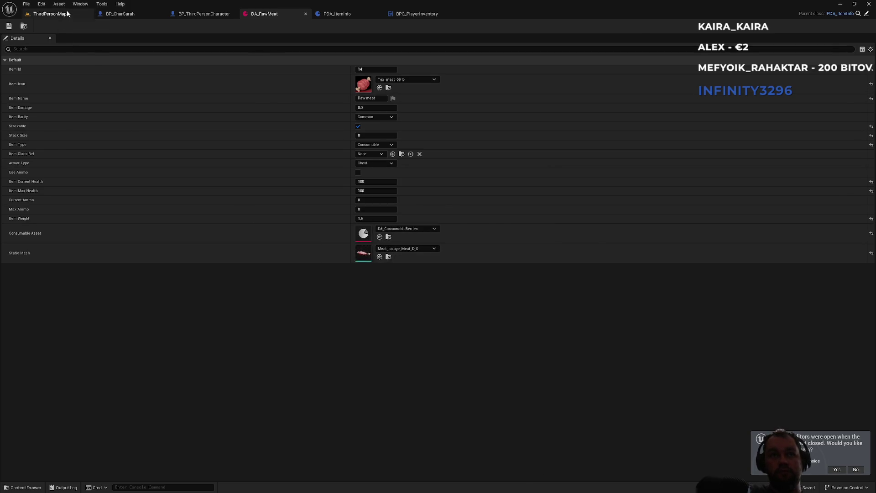
pyautogui.click(50, 13)
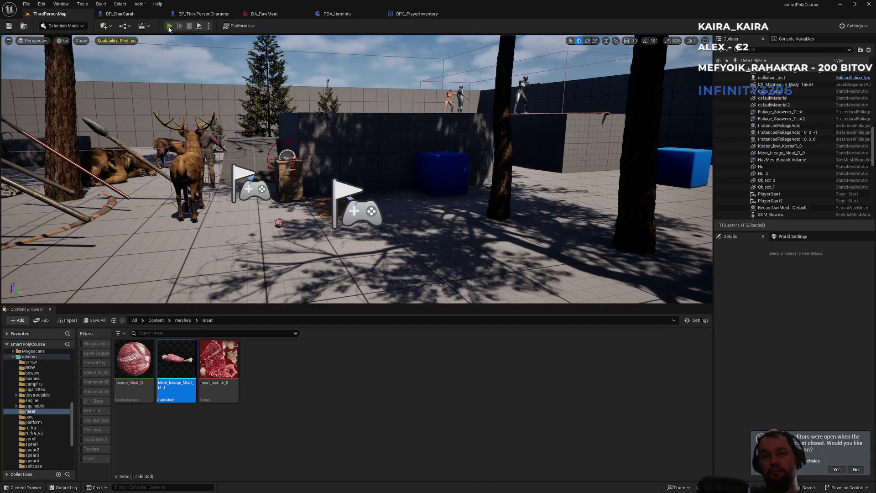
# Start a multiplayer test play with the game view full screen
pyautogui.click(170, 26)
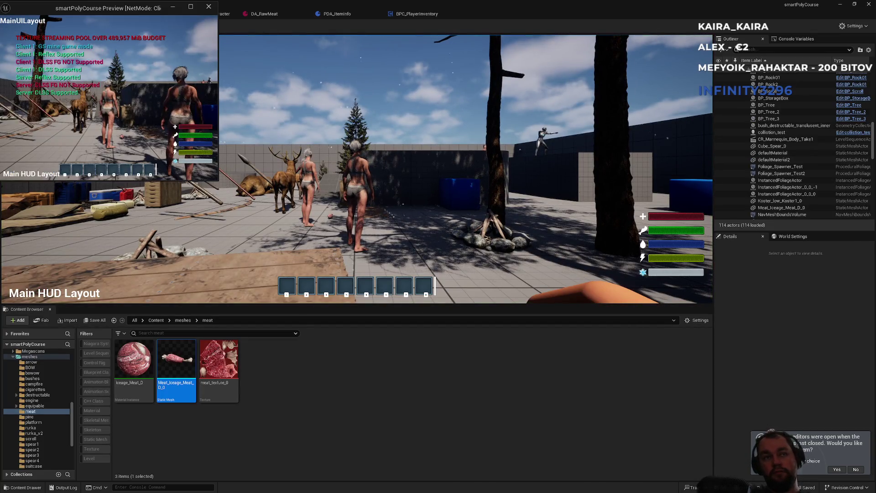
pyautogui.press('super')
pyautogui.press('super')
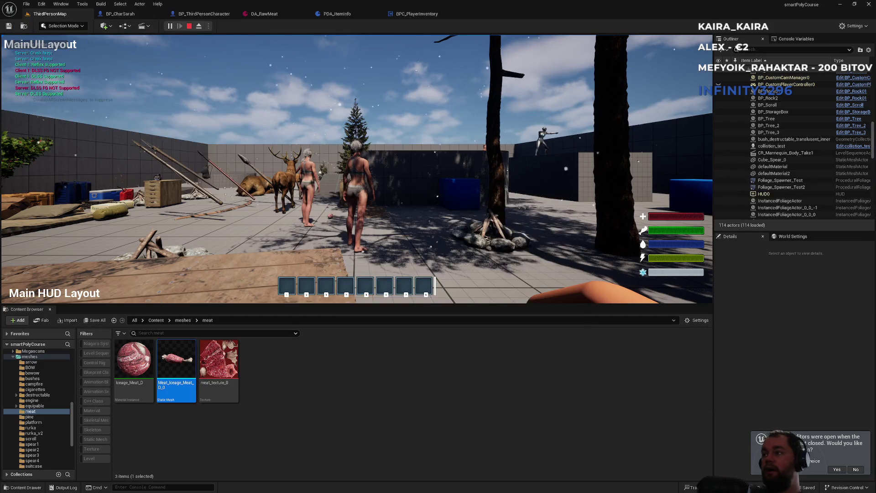
pyautogui.press('super')
pyautogui.click(423, 136)
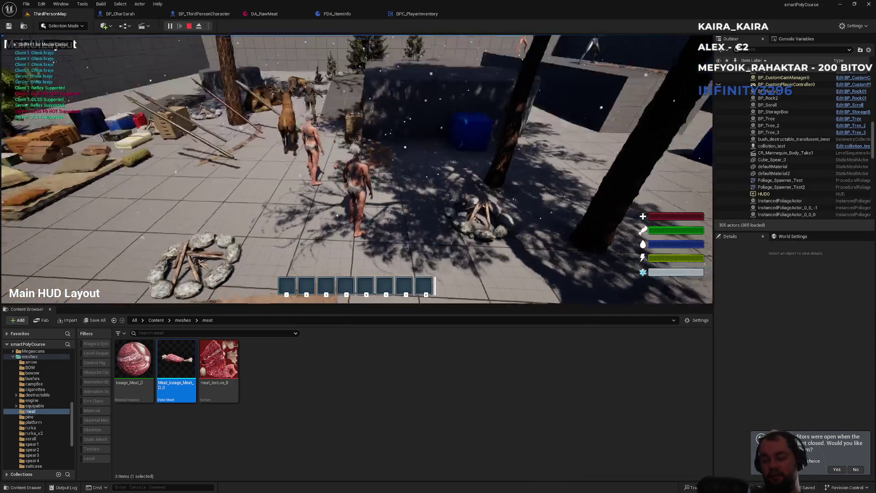
pyautogui.press('F11')
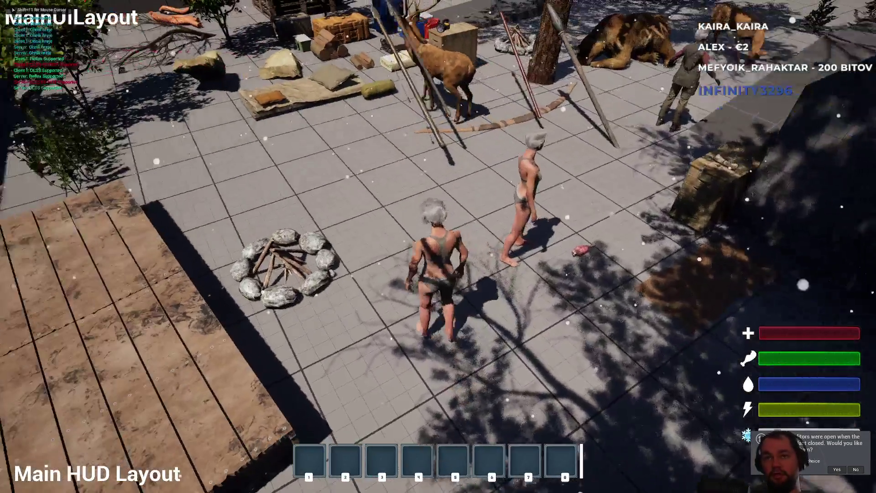
# Drop the raw meat stack from the inventory, check it on the ground, then end play
pyautogui.press('i')
pyautogui.rightClick(79, 204)
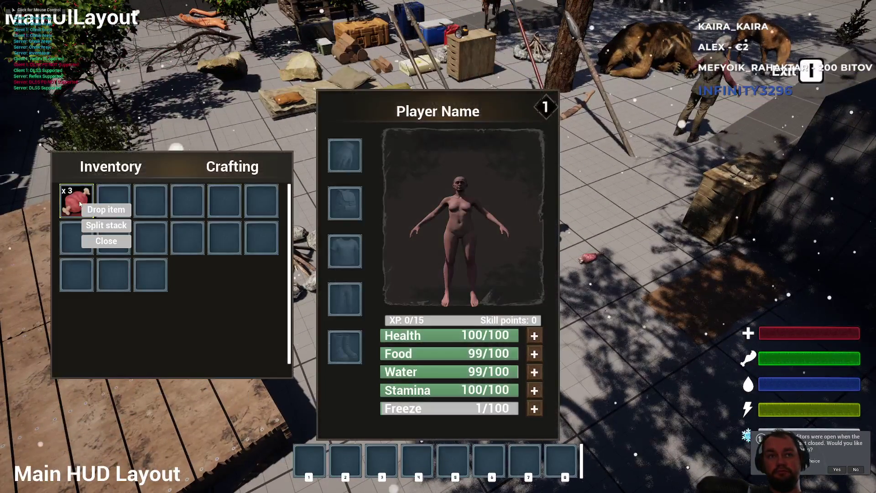
pyautogui.click(106, 210)
pyautogui.press('i')
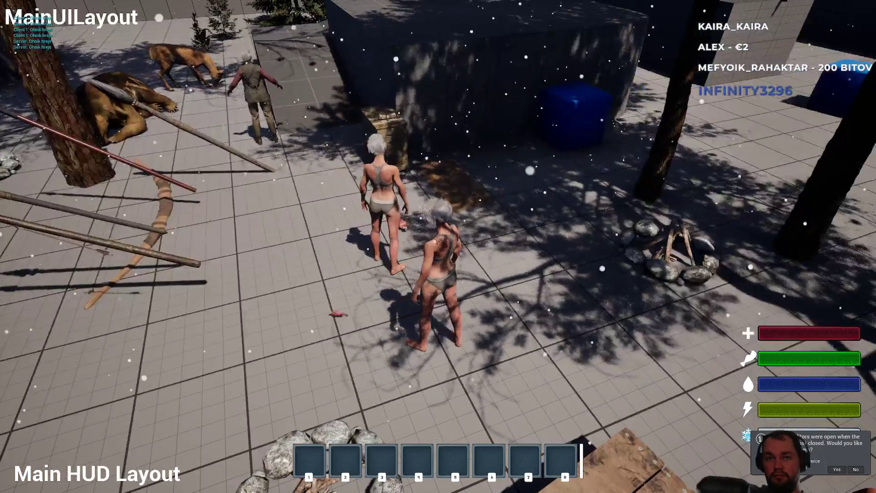
pyautogui.press('super')
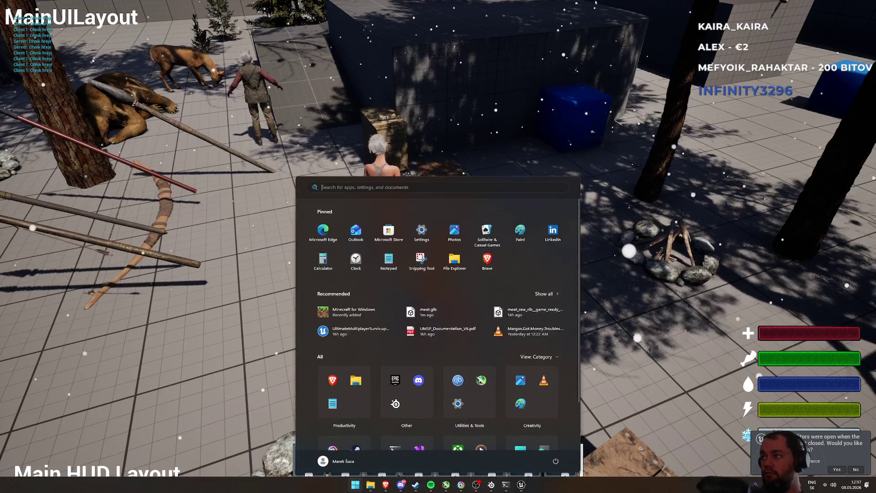
pyautogui.press('super')
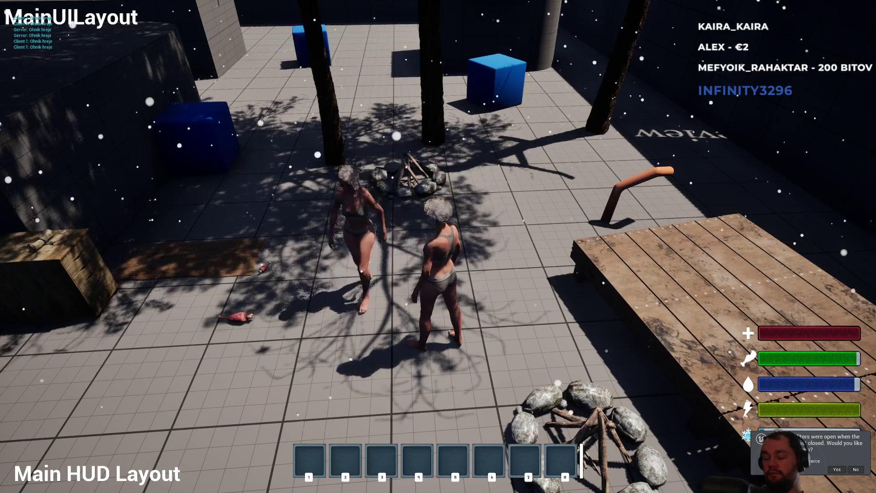
pyautogui.press('Escape')
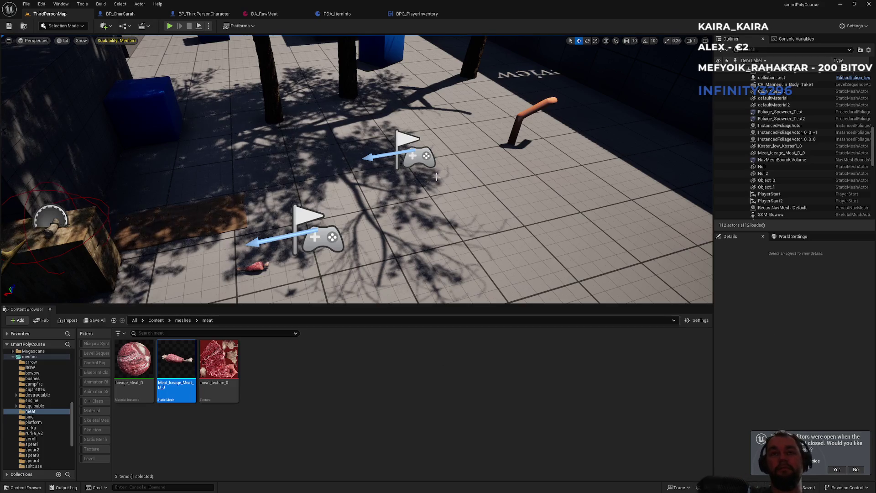
# Review BPC_PlayerInventory's DropItem graph, panning from the branch and slot checks back to its entry node
pyautogui.click(410, 14)
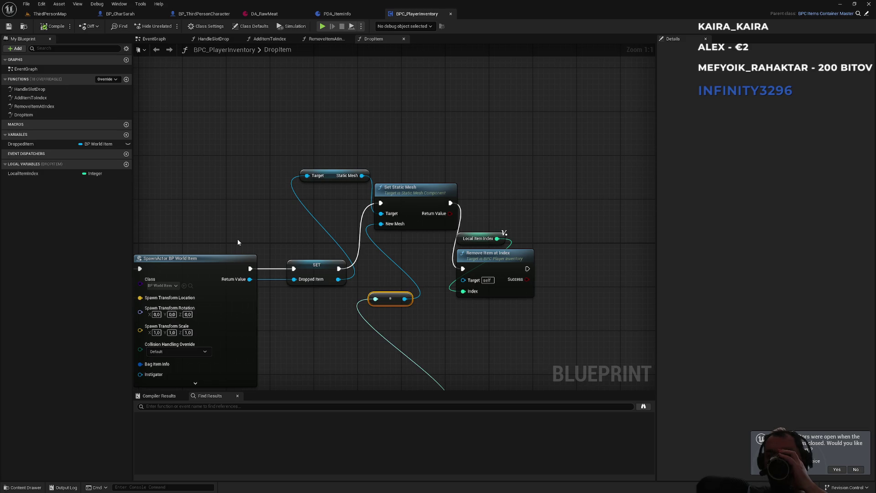
pyautogui.click(263, 222)
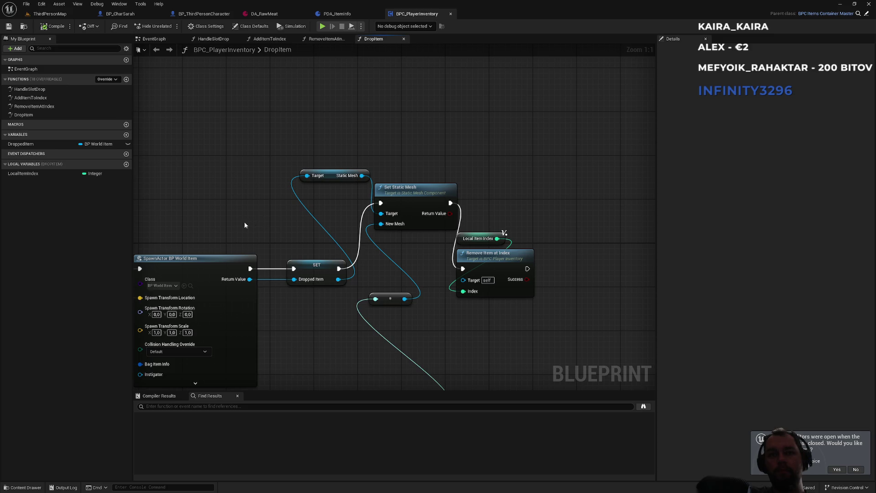
pyautogui.moveTo(286, 193); pyautogui.dragTo(523, 57)
pyautogui.moveTo(330, 99)
pyautogui.mouseDown()
pyautogui.moveTo(399, 183)
pyautogui.moveTo(491, 135)
pyautogui.mouseUp()
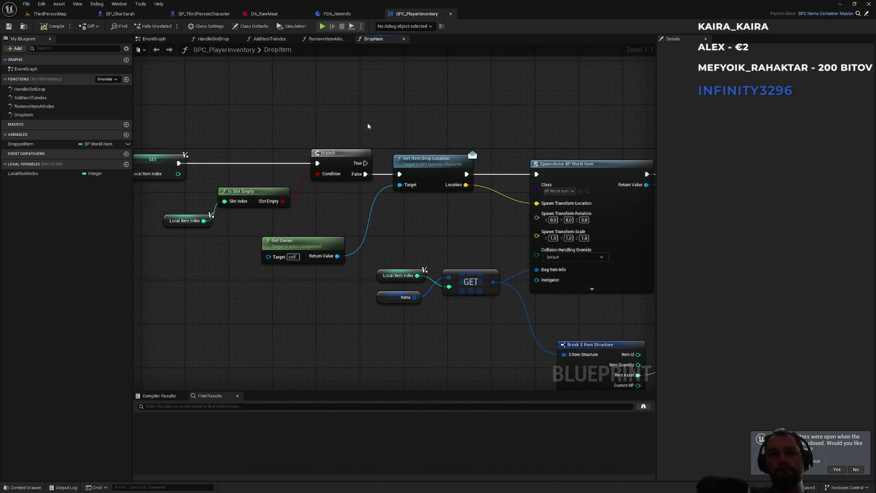
pyautogui.moveTo(370, 122); pyautogui.dragTo(512, 116)
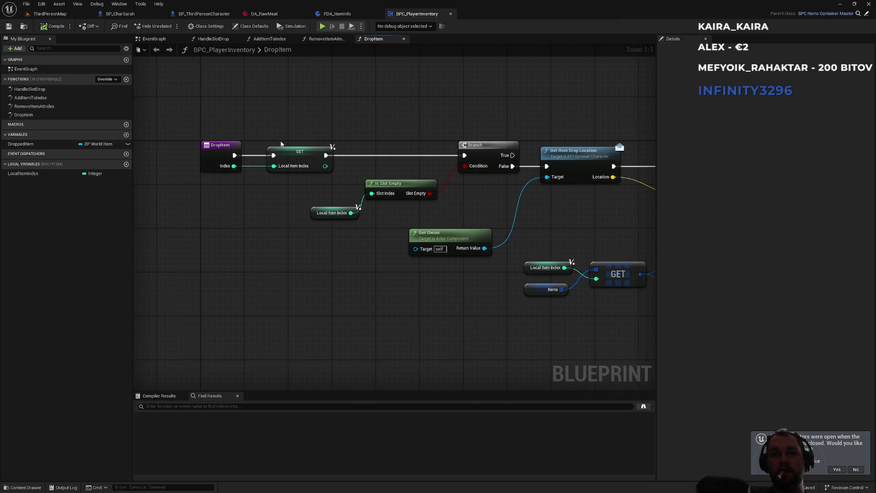
pyautogui.click(229, 147)
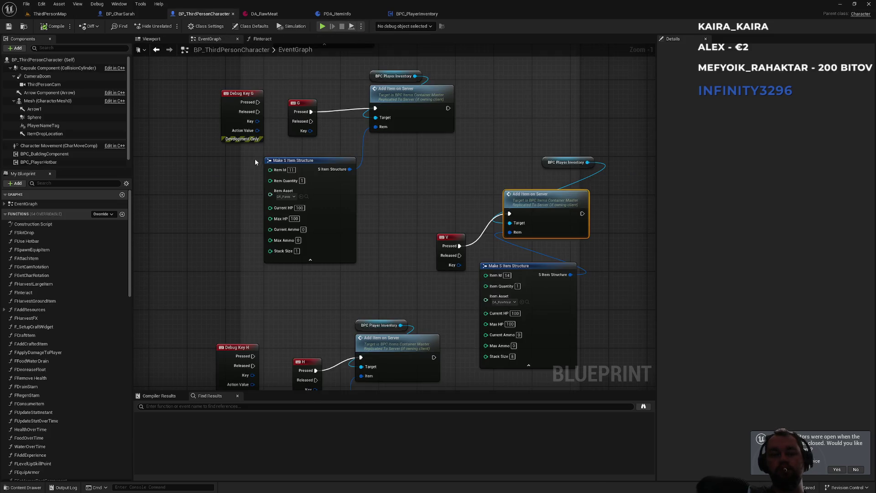
# Search members for 'drop' and inspect the DropItemOnServer, DropItemInterface, SlotDropOnServer and OnSlotDrop events
pyautogui.click(48, 183)
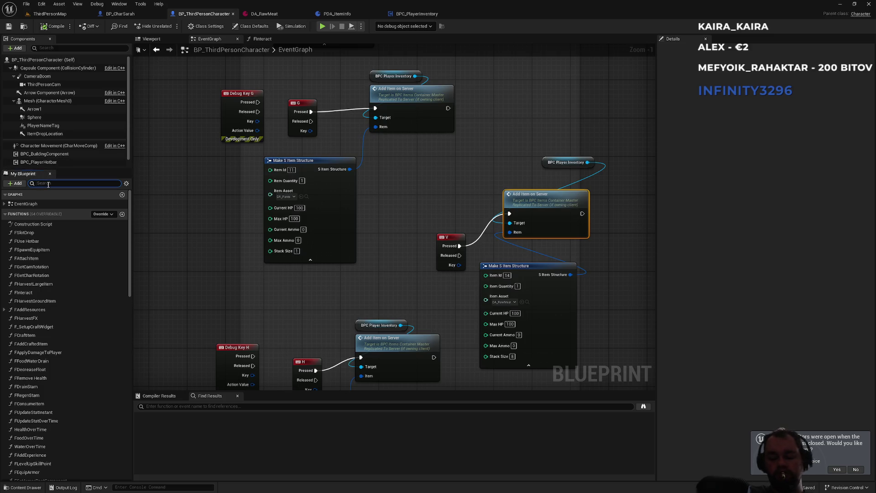
pyautogui.write('drop')
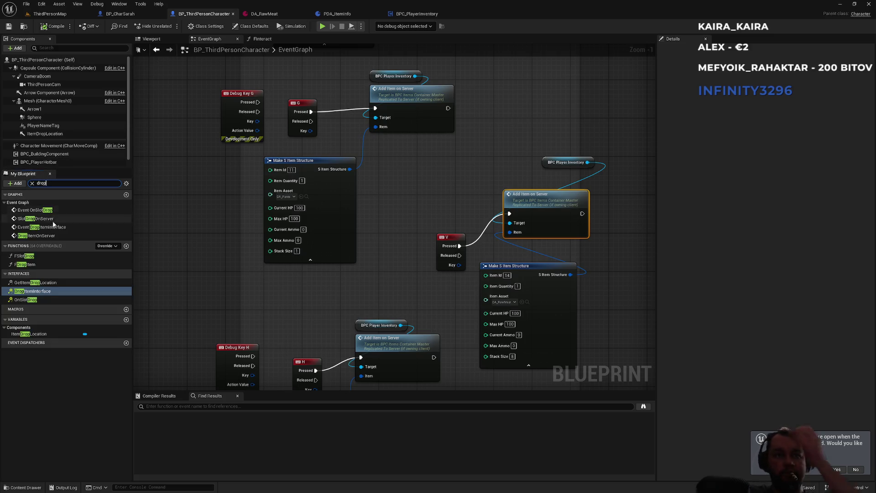
pyautogui.doubleClick(53, 236)
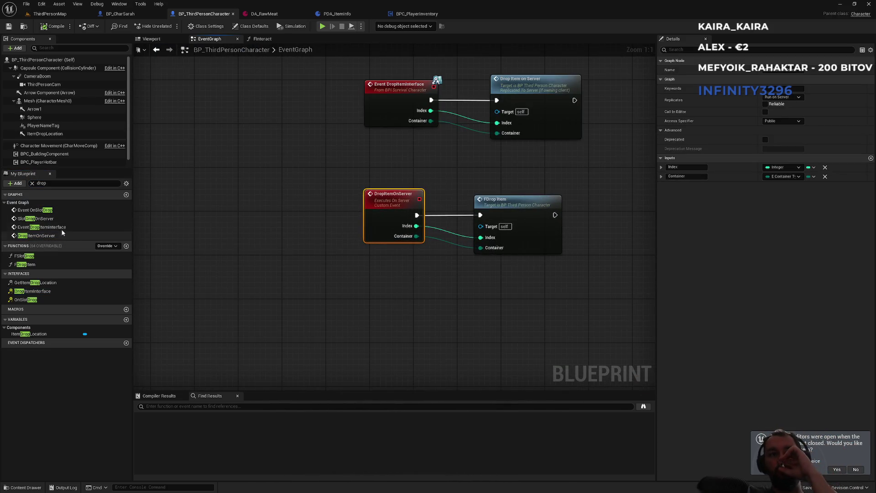
pyautogui.doubleClick(51, 228)
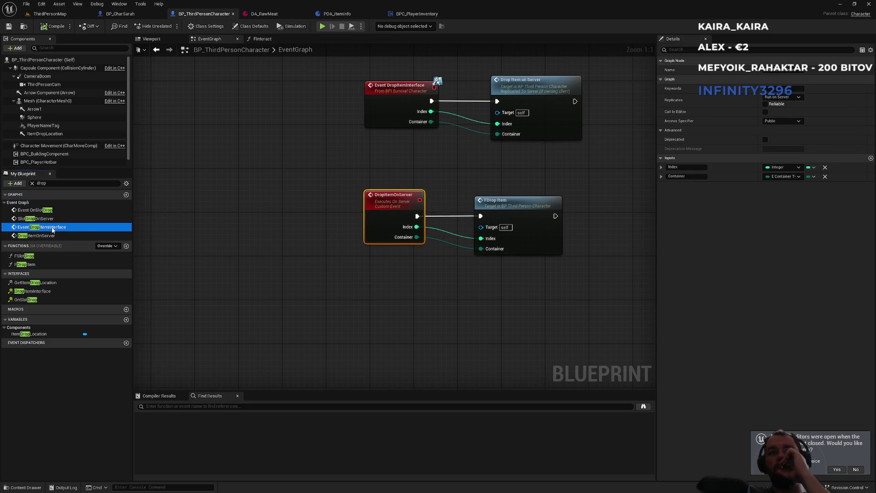
pyautogui.click(45, 220)
pyautogui.doubleClick(45, 219)
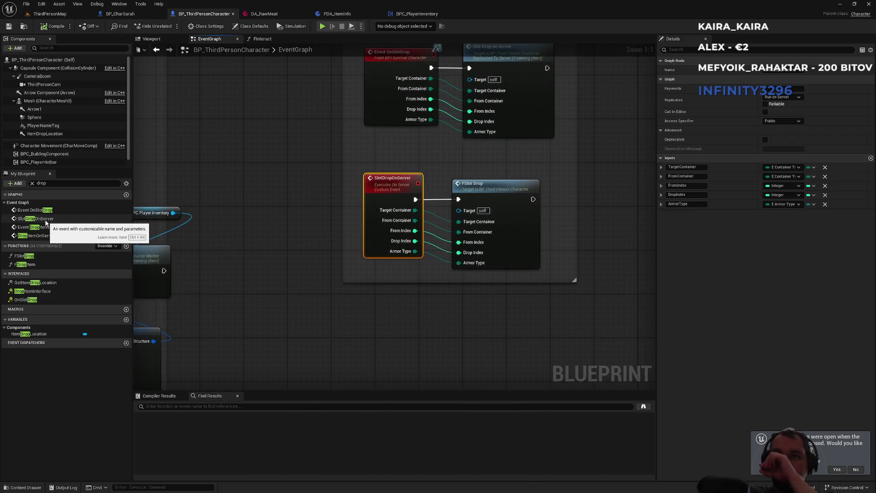
pyautogui.doubleClick(47, 210)
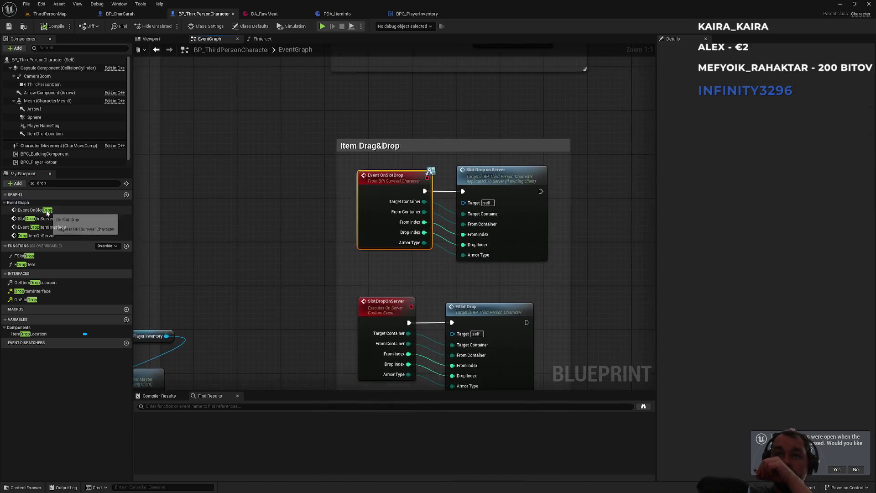
# Inspect the FSlotDrop function's On Slot Drop call, then open GetItemDropLocation
pyautogui.doubleClick(24, 256)
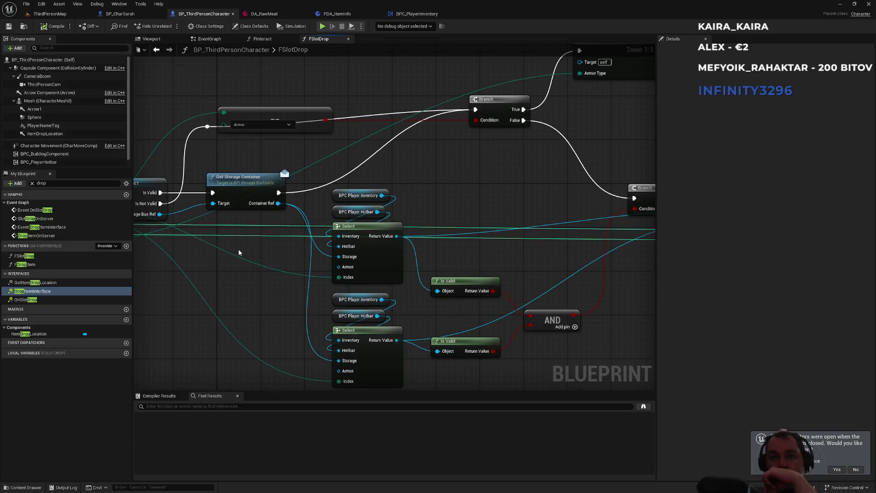
pyautogui.moveTo(477, 197)
pyautogui.mouseDown()
pyautogui.moveTo(210, 215)
pyautogui.moveTo(239, 216)
pyautogui.mouseUp()
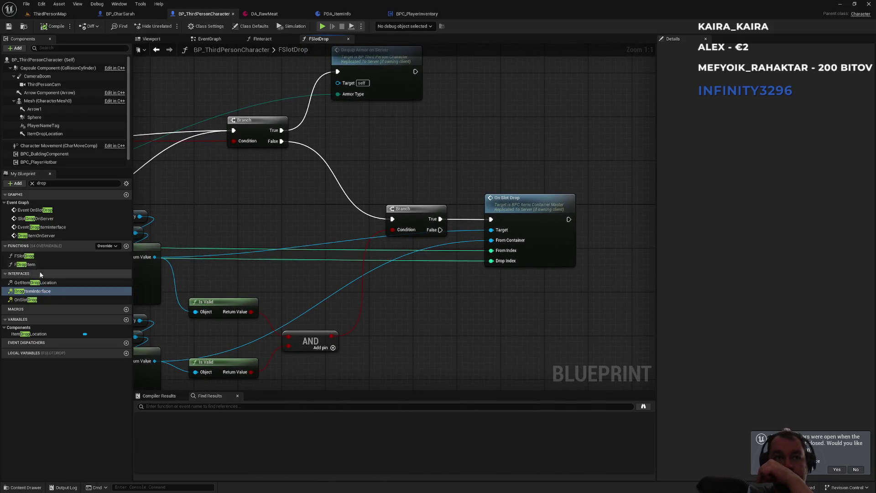
pyautogui.click(37, 300)
pyautogui.doubleClick(36, 301)
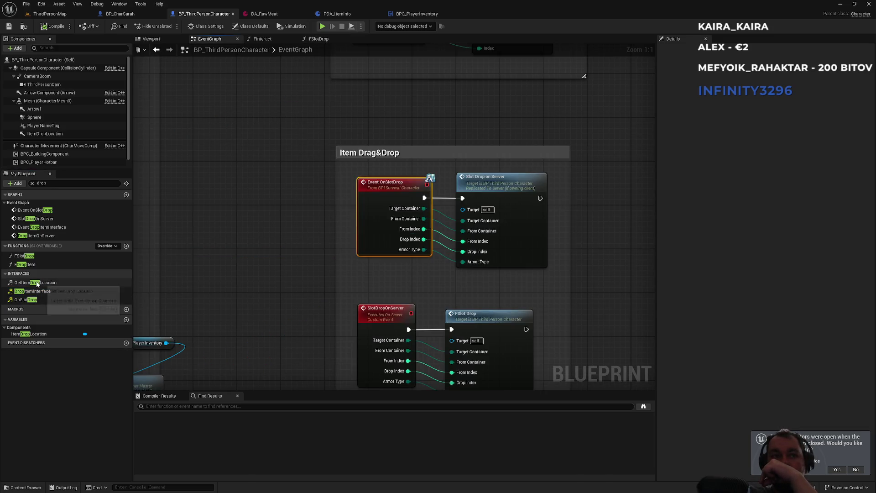
pyautogui.doubleClick(37, 283)
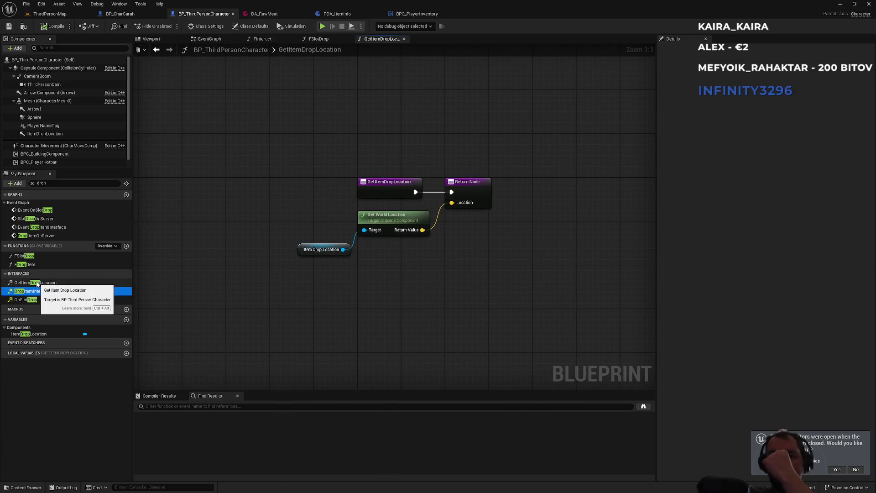
# Open the FDropItem function and look through its nodes back to the entry node
pyautogui.doubleClick(25, 265)
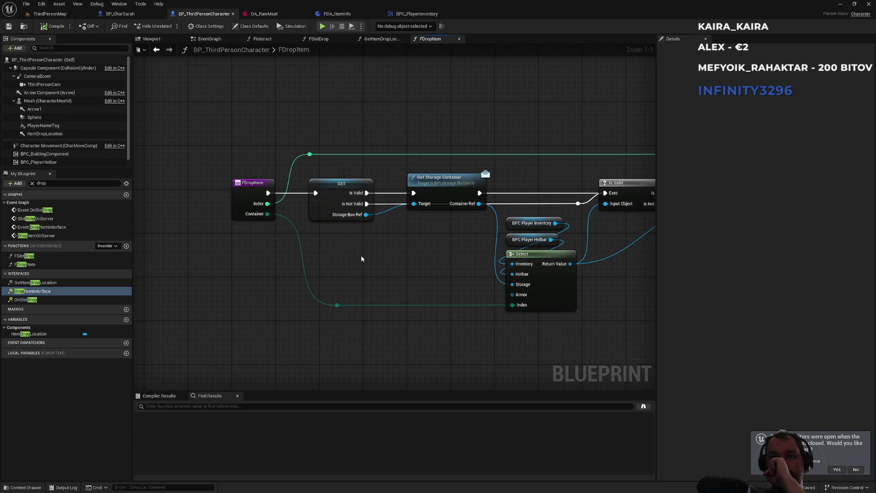
pyautogui.moveTo(361, 259); pyautogui.dragTo(173, 247)
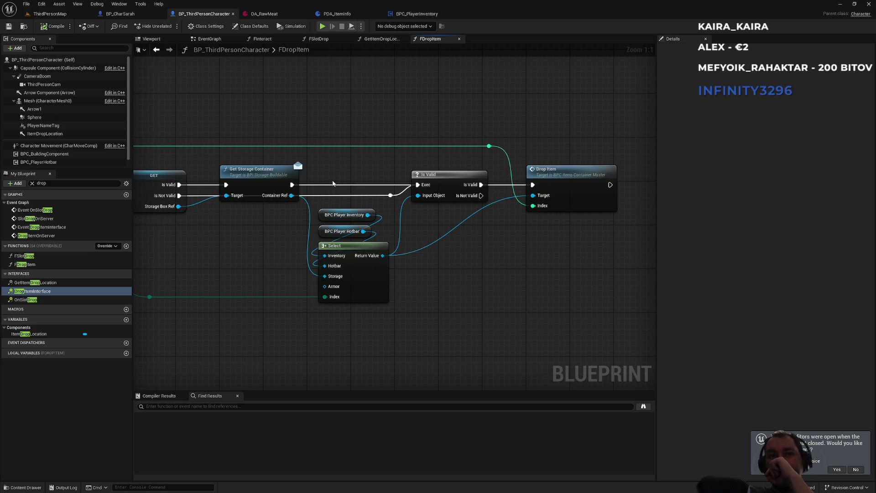
pyautogui.moveTo(329, 177); pyautogui.dragTo(412, 185)
pyautogui.moveTo(283, 174)
pyautogui.mouseDown()
pyautogui.moveTo(241, 233)
pyautogui.moveTo(246, 249)
pyautogui.moveTo(263, 168)
pyautogui.moveTo(275, 167)
pyautogui.mouseUp()
pyautogui.click(275, 168)
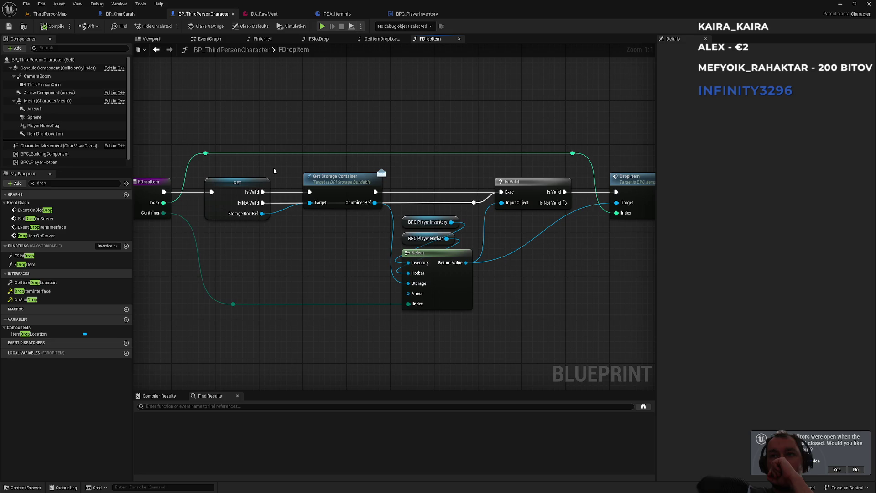
pyautogui.moveTo(274, 171)
pyautogui.mouseDown()
pyautogui.moveTo(351, 179)
pyautogui.moveTo(264, 185)
pyautogui.moveTo(269, 173)
pyautogui.moveTo(410, 182)
pyautogui.mouseUp()
# Find FDropItem's references, follow them to the Drop Item function, then browse to inventory/children
pyautogui.rightClick(279, 203)
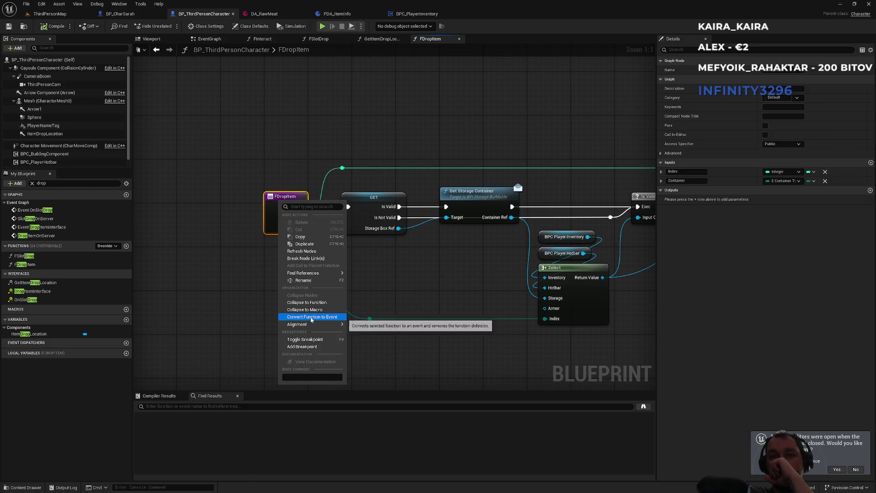
pyautogui.moveTo(319, 273)
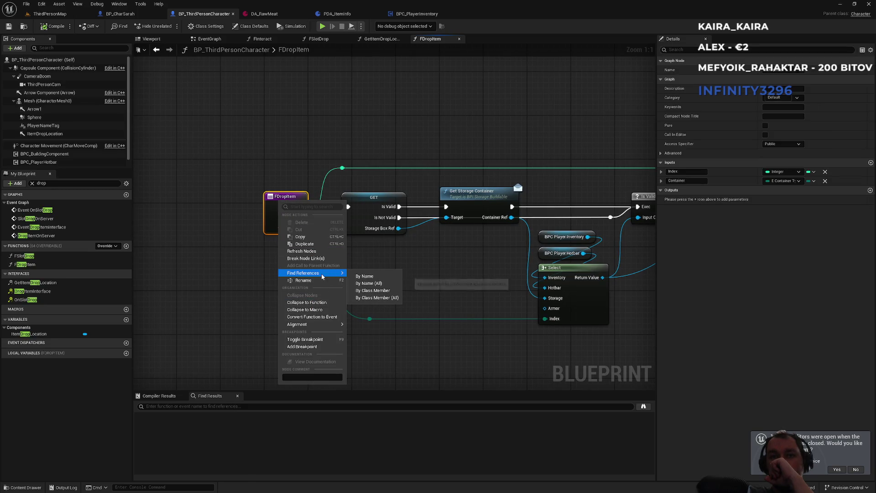
pyautogui.click(369, 277)
pyautogui.doubleClick(160, 424)
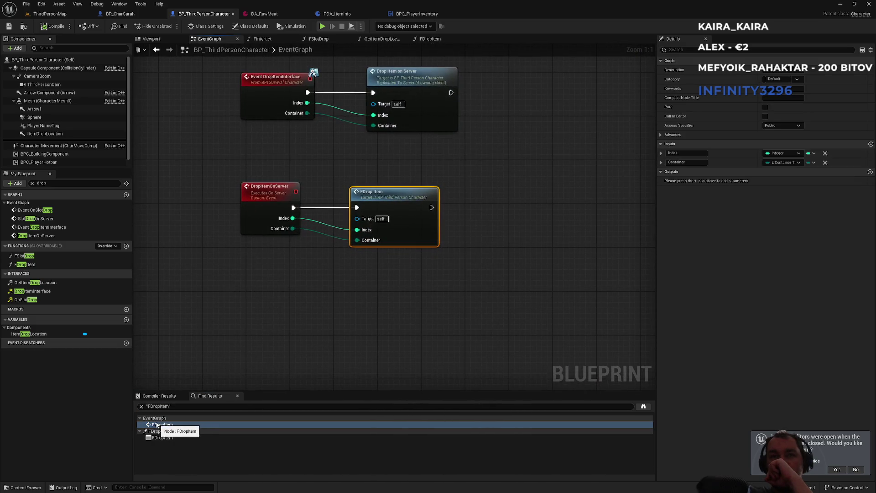
pyautogui.click(160, 438)
pyautogui.doubleClick(160, 439)
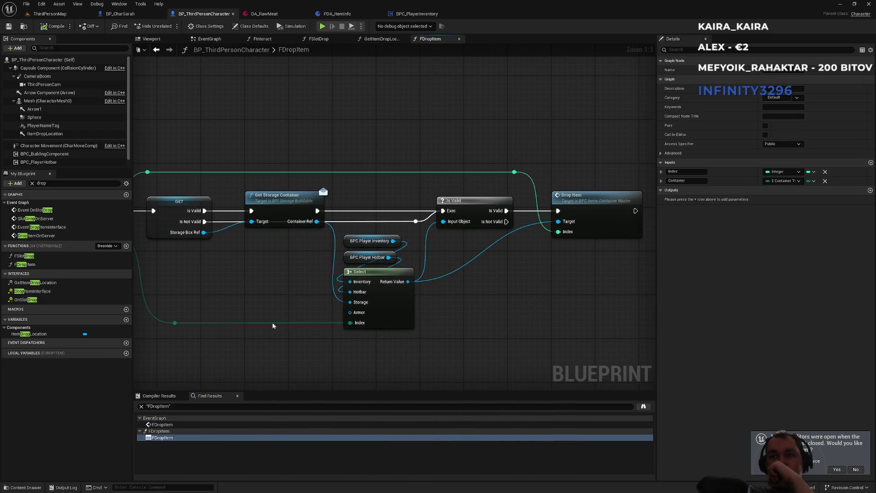
pyautogui.doubleClick(576, 207)
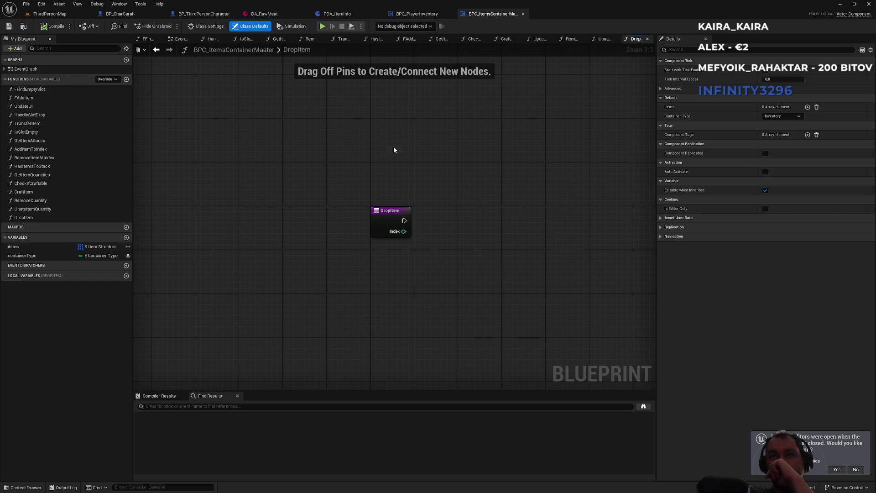
pyautogui.click(25, 27)
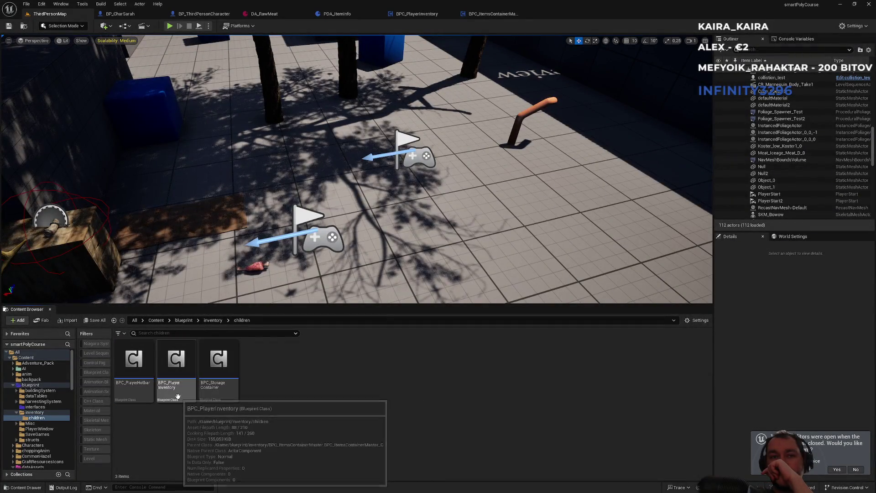
# In BPC_PlayerInventory's DropItem graph, place Set Static Mesh beside Remove Item at Index
pyautogui.doubleClick(179, 387)
pyautogui.moveTo(204, 380)
pyautogui.mouseDown()
pyautogui.moveTo(241, 307)
pyautogui.moveTo(348, 250)
pyautogui.moveTo(409, 250)
pyautogui.moveTo(219, 272)
pyautogui.mouseUp()
pyautogui.moveTo(336, 172); pyautogui.dragTo(422, 249)
pyautogui.moveTo(370, 201); pyautogui.dragTo(462, 189)
pyautogui.moveTo(283, 136)
pyautogui.mouseDown()
pyautogui.moveTo(313, 145)
pyautogui.moveTo(368, 191)
pyautogui.moveTo(360, 191)
pyautogui.mouseUp()
pyautogui.click(250, 148)
pyautogui.moveTo(212, 124); pyautogui.dragTo(276, 192)
pyautogui.moveTo(328, 164); pyautogui.dragTo(516, 240)
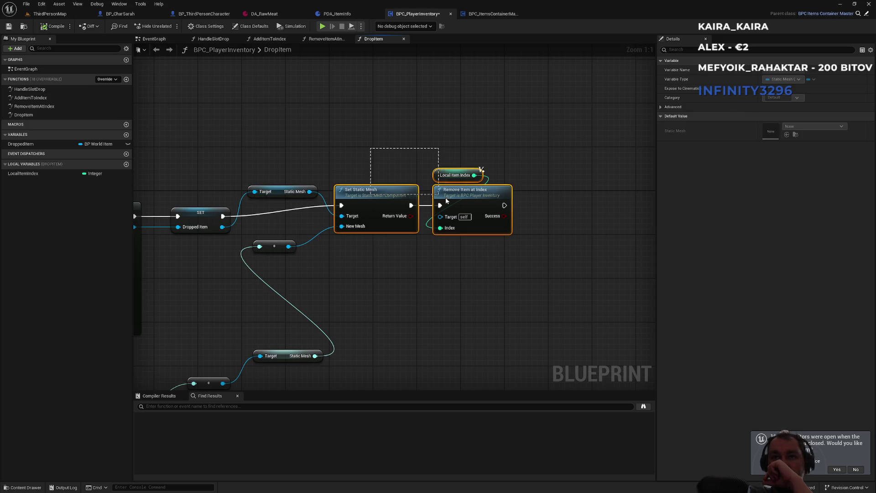
pyautogui.moveTo(469, 198); pyautogui.dragTo(472, 212)
pyautogui.click(448, 151)
pyautogui.moveTo(450, 153)
pyautogui.mouseDown()
pyautogui.moveTo(483, 211)
pyautogui.moveTo(503, 219)
pyautogui.mouseUp()
pyautogui.click(406, 187)
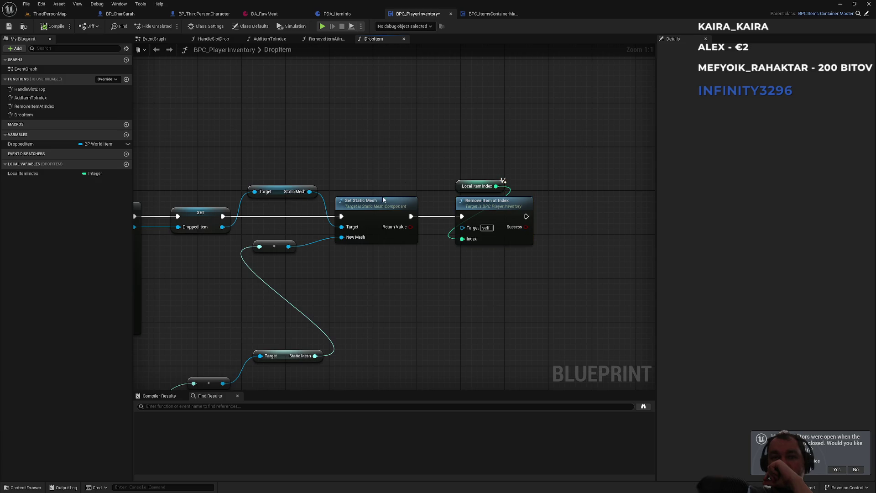
# Tidy the Break S Item Structure node, Static Mesh getter and reroute points, then switch to ChatGPT
pyautogui.press('Home')
pyautogui.moveTo(250, 320); pyautogui.dragTo(232, 294)
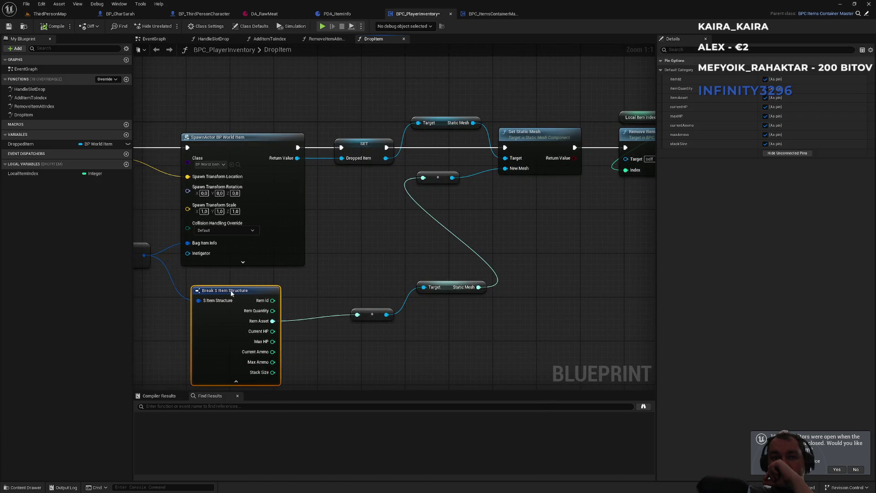
pyautogui.moveTo(373, 315); pyautogui.dragTo(330, 320)
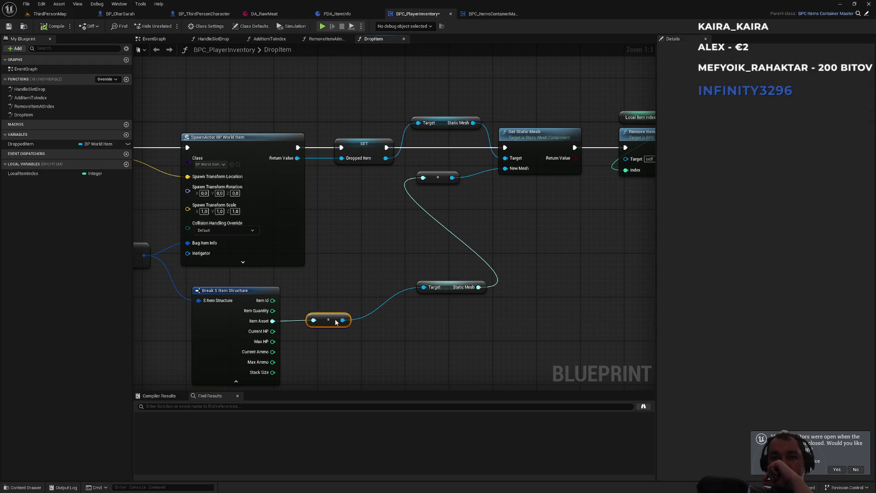
pyautogui.moveTo(440, 293); pyautogui.dragTo(380, 297)
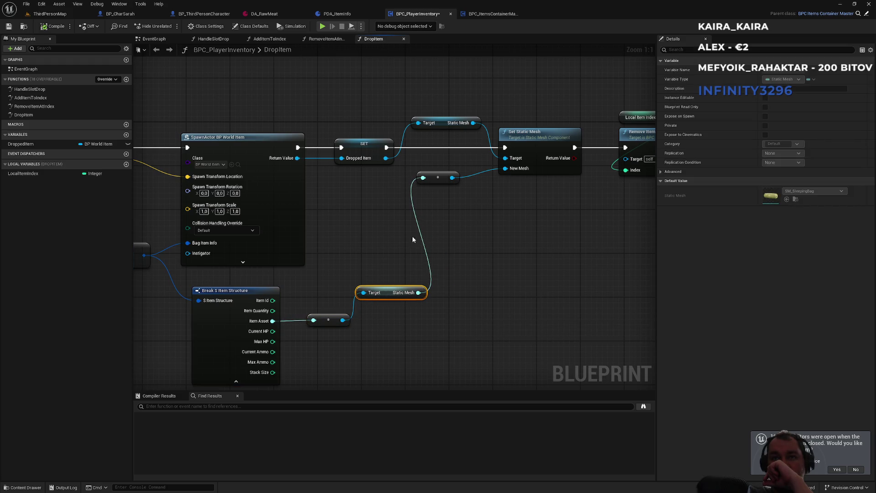
pyautogui.moveTo(443, 182); pyautogui.dragTo(464, 249)
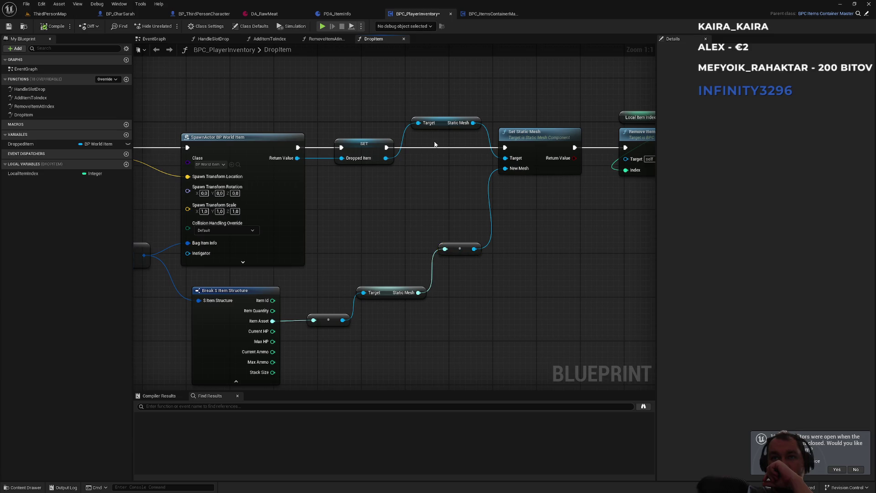
pyautogui.press('super')
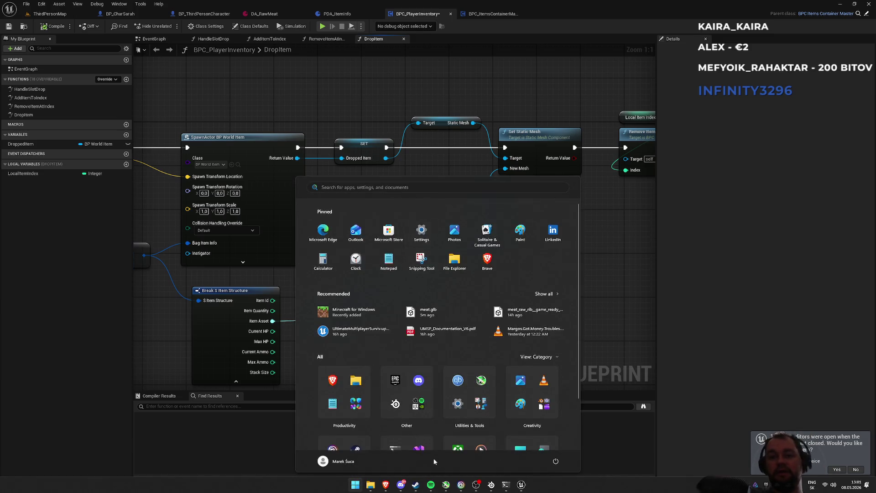
pyautogui.click(386, 484)
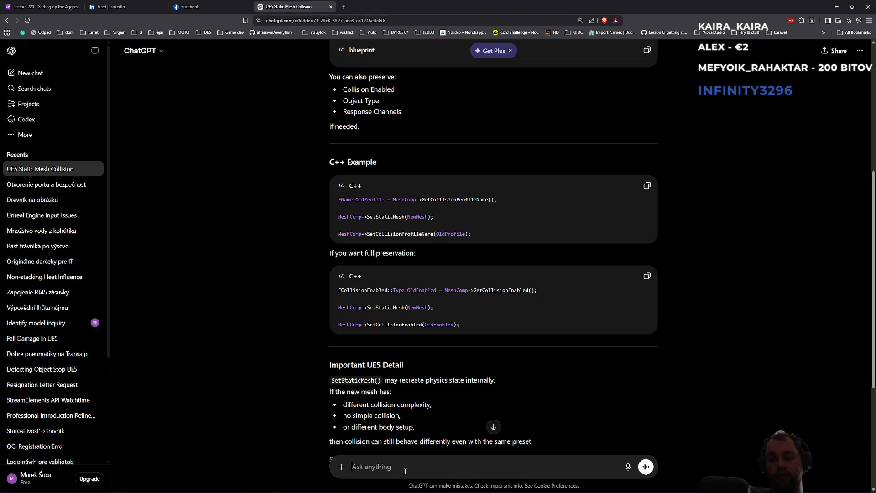
# Ask ChatGPT why the new static mesh shows only on the server, read the reply, and return to Unreal
pyautogui.write('why whe')
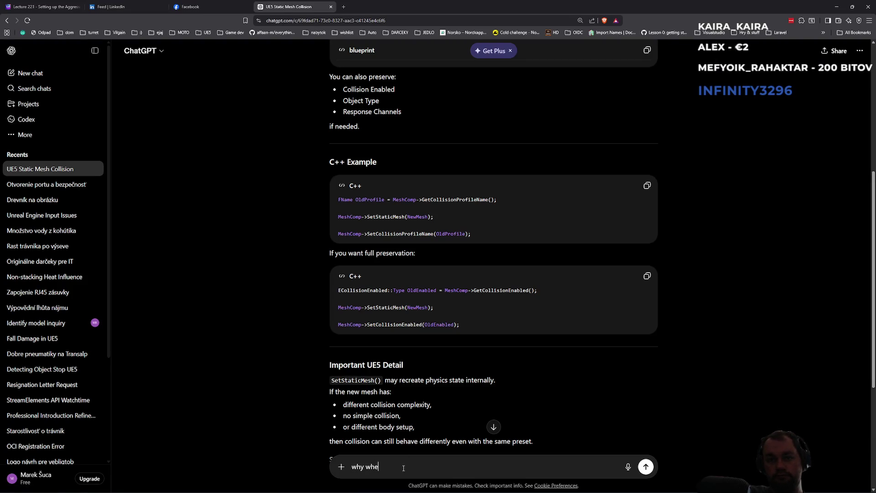
pyautogui.write('n hat stati')
pyautogui.write('c mesh ')
pyautogui.write('setting to')
pyautogui.write(' new one im no')
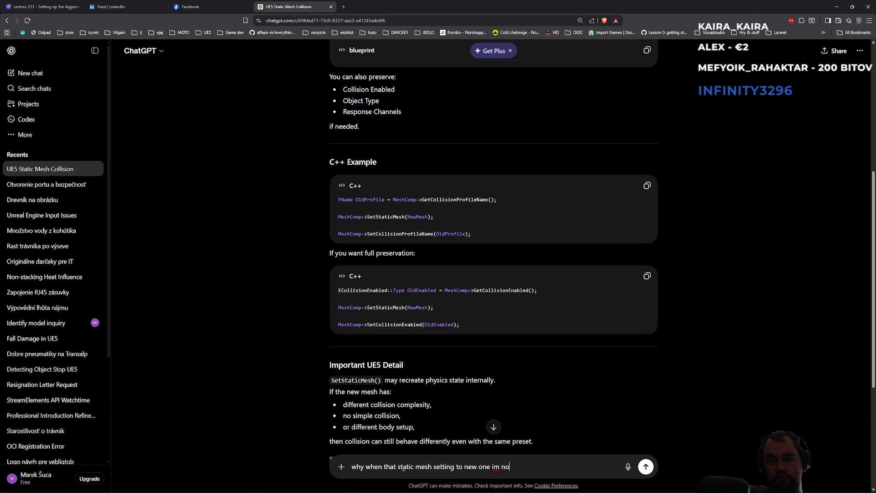
pyautogui.write('t able to see that static ')
pyautogui.write('mesh on clie')
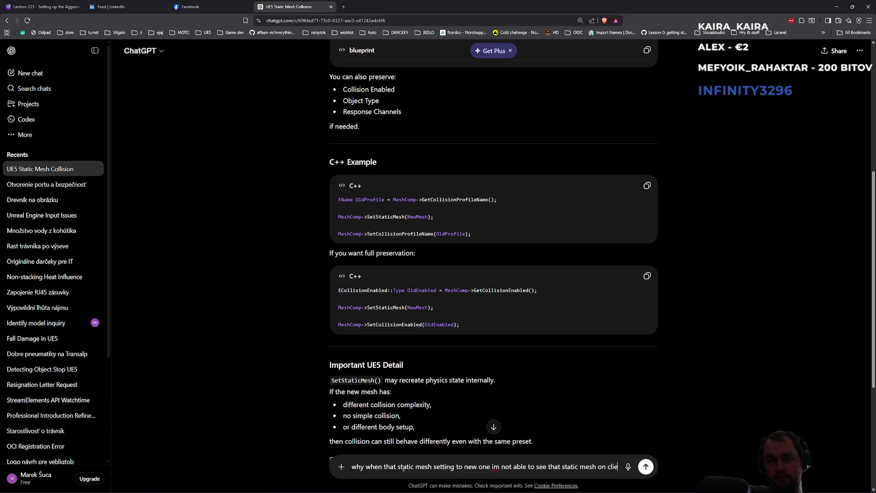
pyautogui.write('nt only')
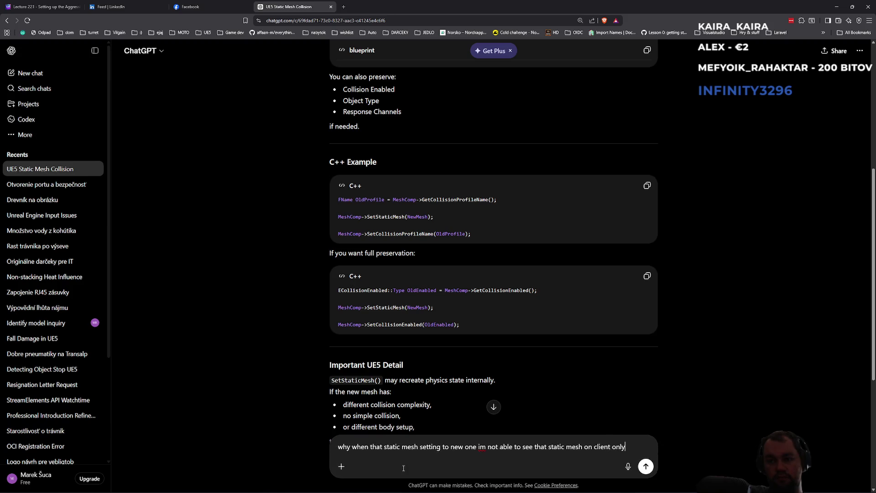
pyautogui.write(' on server')
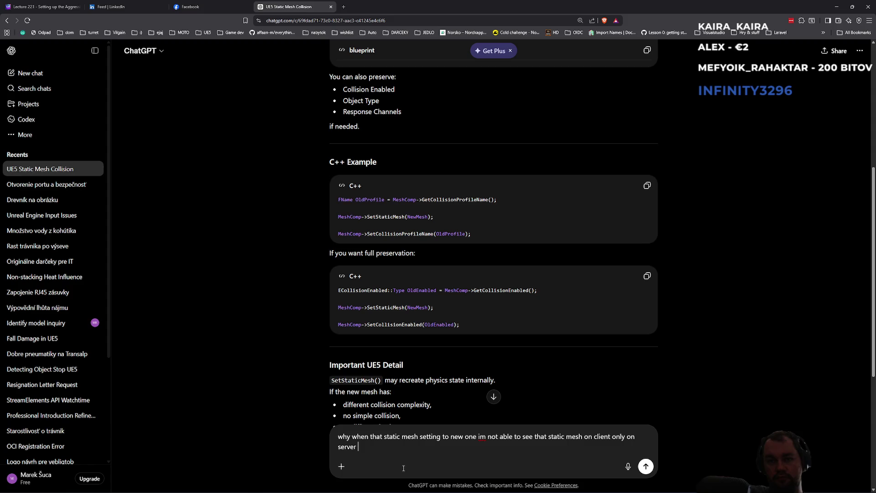
pyautogui.press('Return')
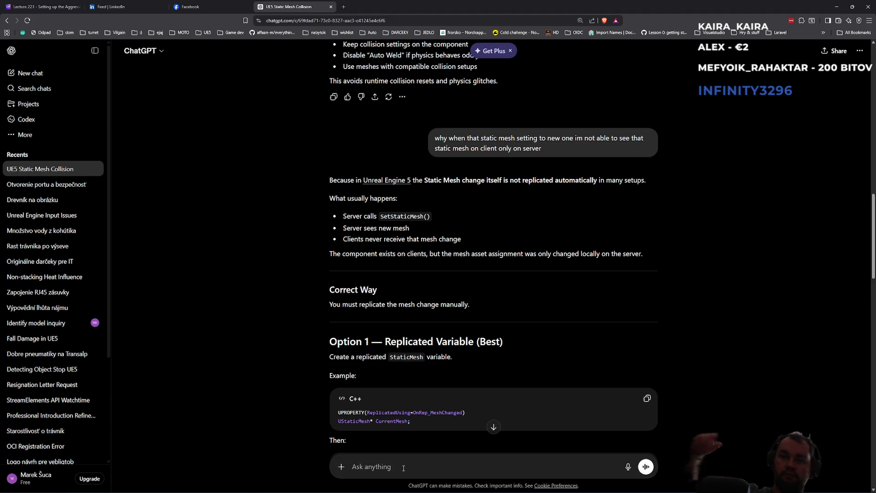
pyautogui.scroll(-2, 494, 406)
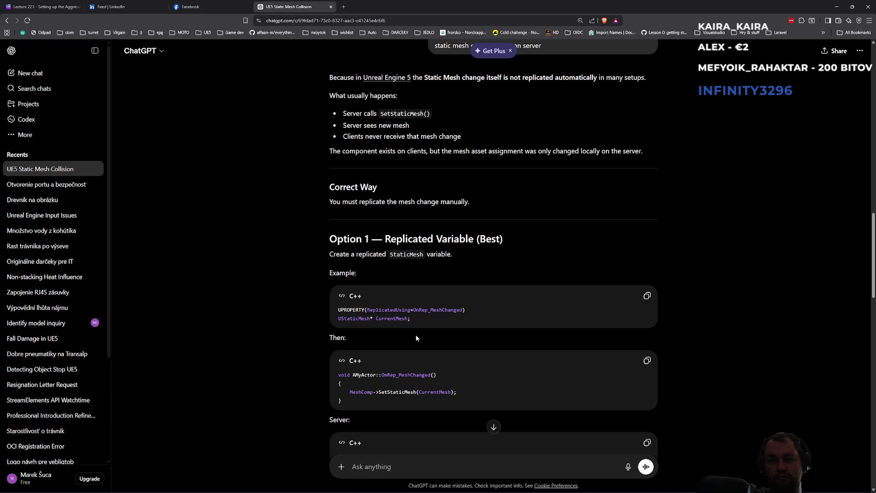
pyautogui.hotkey('alt', 'Tab')
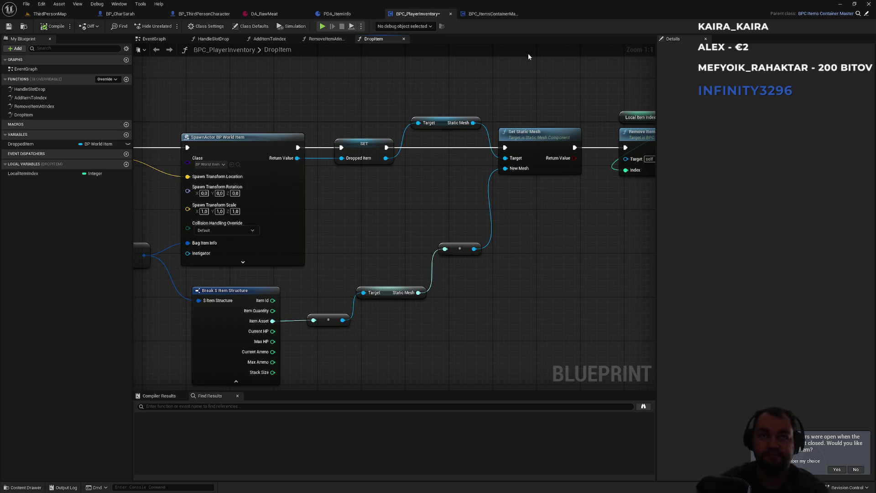
# Inspect the SpawnActor BP World Item node and browse to its BP_WorldItem class asset
pyautogui.click(237, 142)
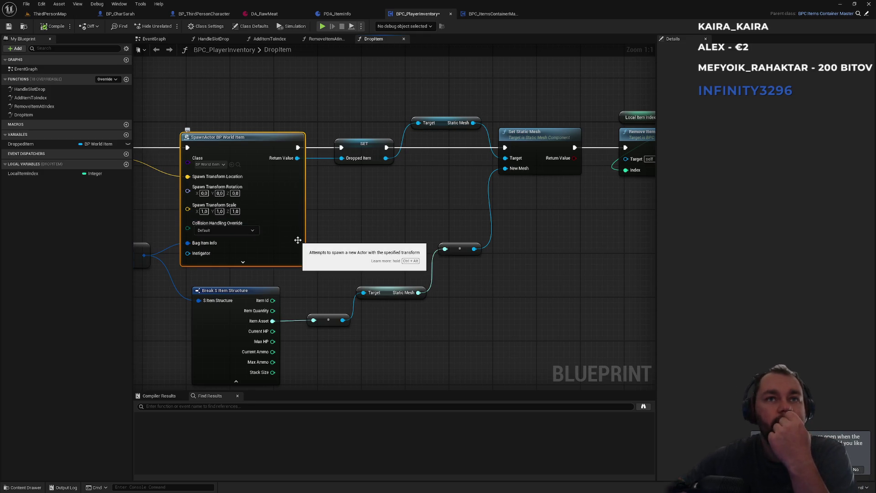
pyautogui.moveTo(336, 225)
pyautogui.mouseDown()
pyautogui.moveTo(583, 215)
pyautogui.moveTo(420, 185)
pyautogui.moveTo(390, 241)
pyautogui.mouseUp()
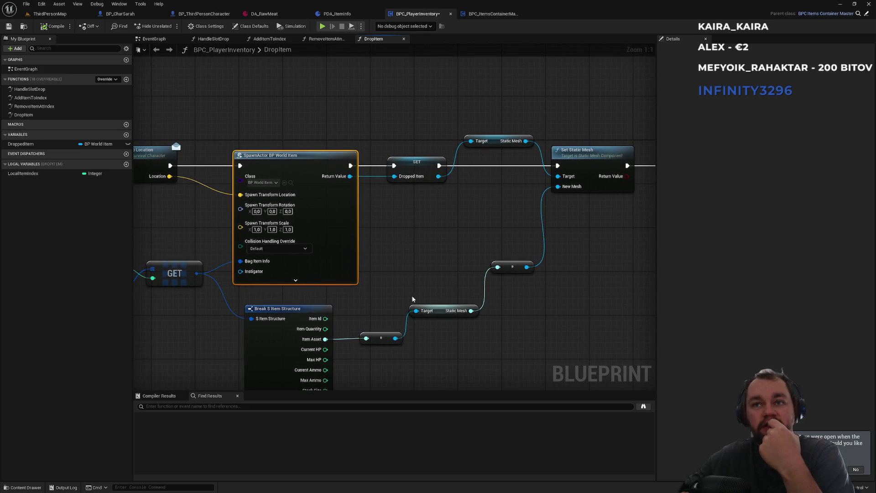
pyautogui.moveTo(470, 244); pyautogui.dragTo(408, 259)
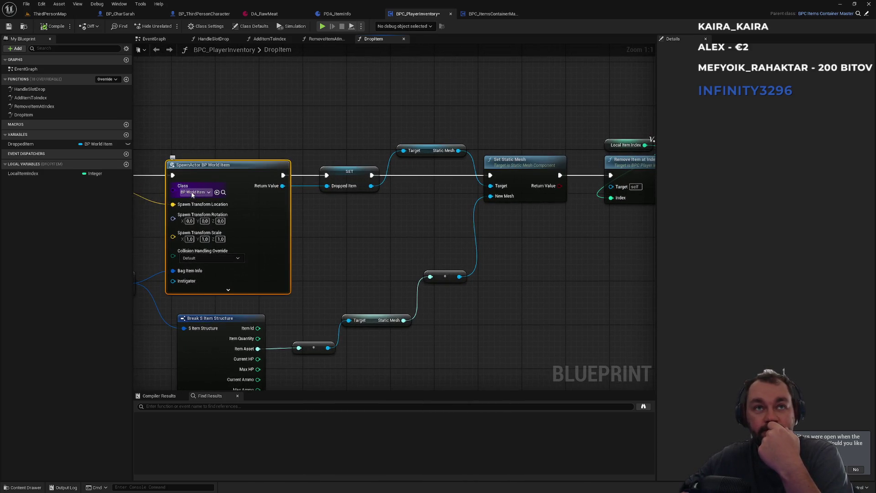
pyautogui.click(222, 192)
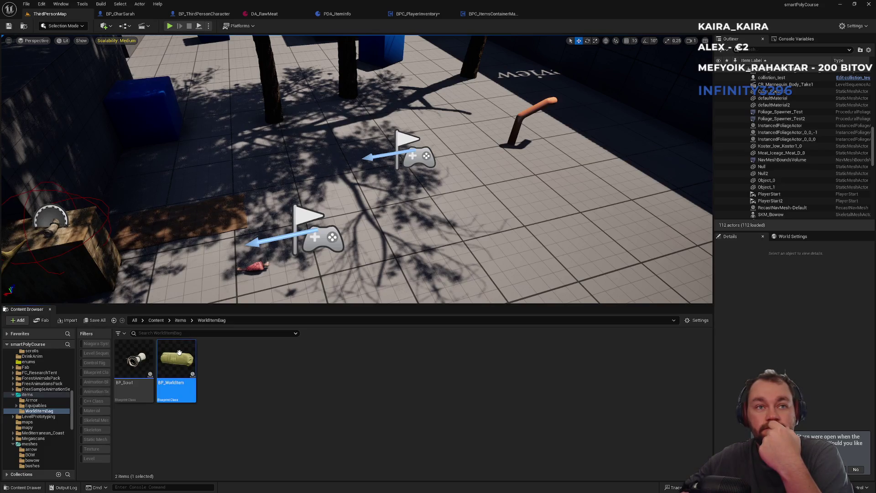
# In BP_WorldItem, review the replication settings of StaticMesh, the Sphere component and the class defaults
pyautogui.doubleClick(179, 347)
pyautogui.click(39, 84)
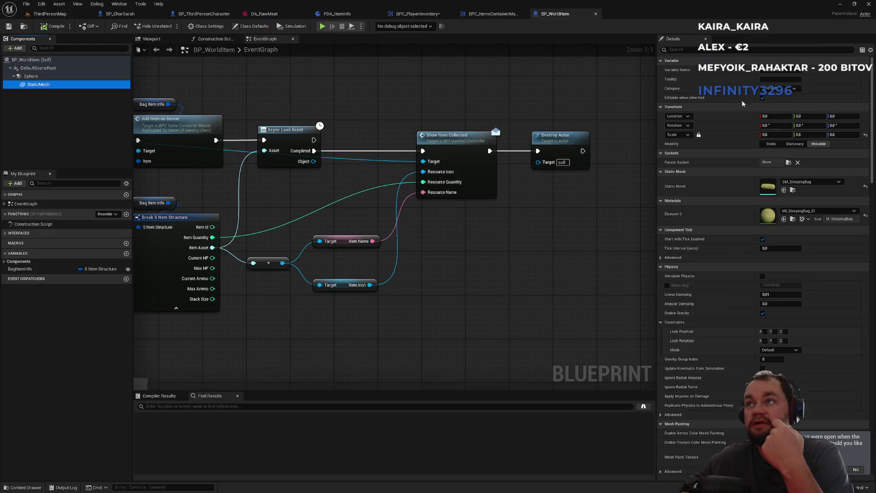
pyautogui.click(727, 49)
pyautogui.write('repl')
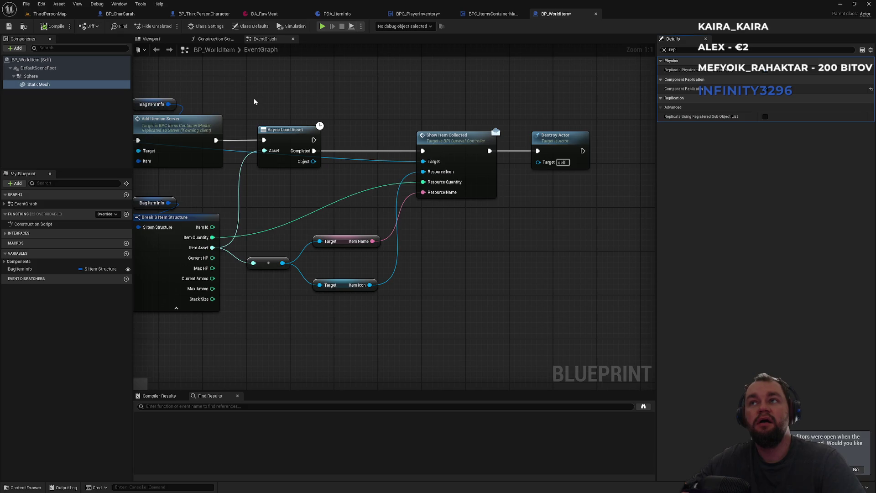
pyautogui.click(31, 76)
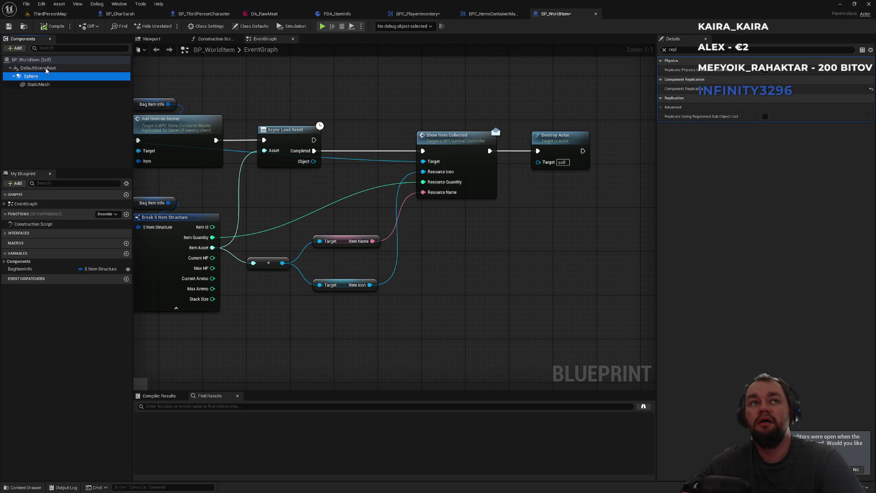
pyautogui.click(39, 67)
pyautogui.click(46, 61)
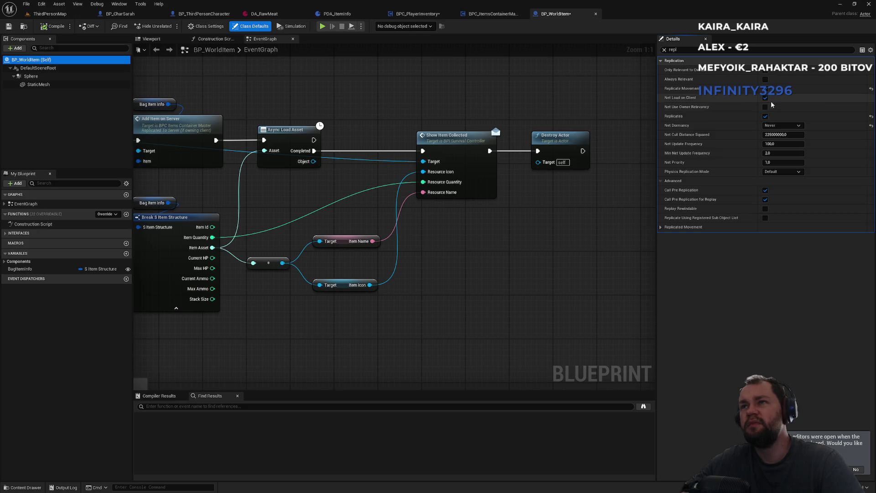
# Recheck the StaticMesh replication settings, then launch a play-in-editor test of ThirdPersonMap
pyautogui.press('Down')
pyautogui.press('Down')
pyautogui.press('Down')
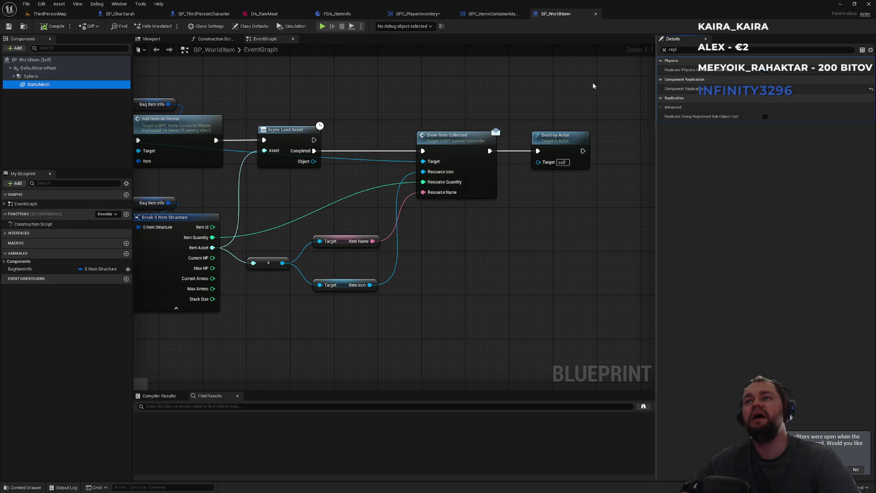
pyautogui.click(49, 14)
pyautogui.click(170, 26)
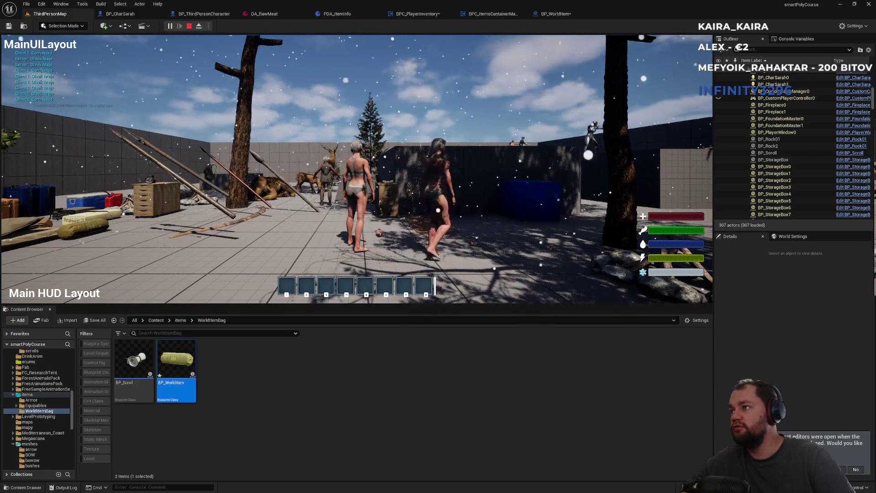
# In the running game, open the inventory to drop the item, then close it
pyautogui.press('super')
pyautogui.press('Escape')
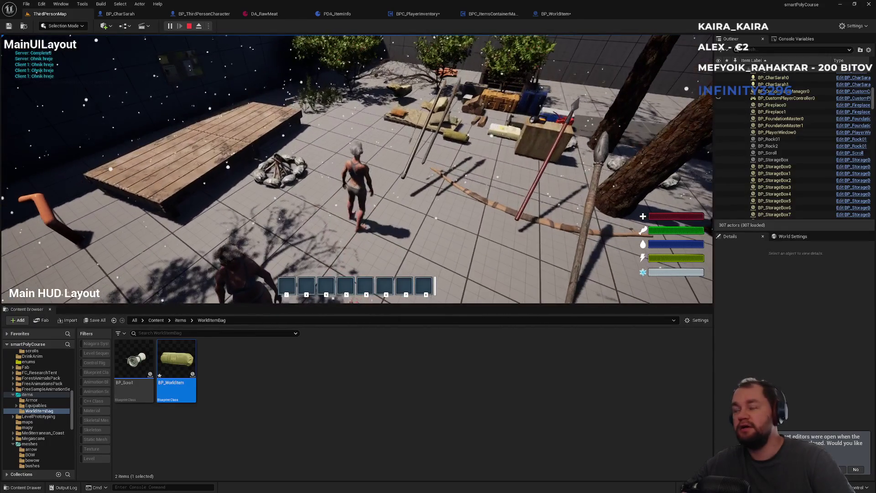
pyautogui.press('i')
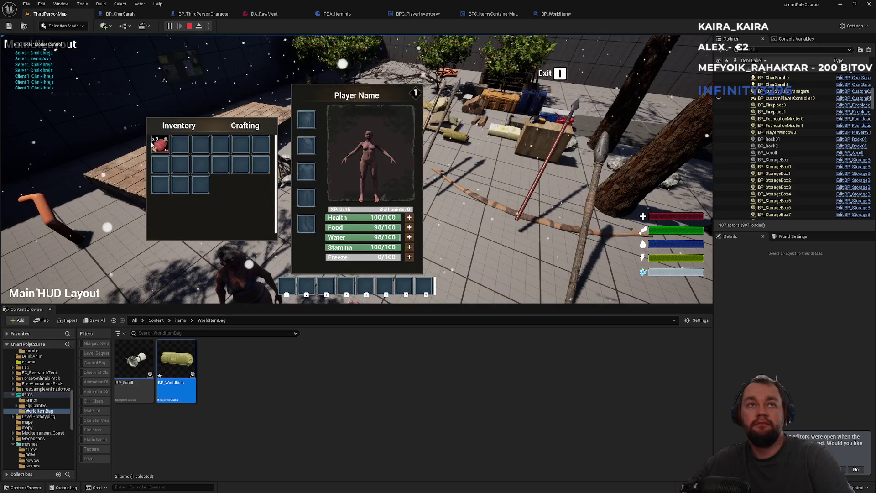
pyautogui.press('i')
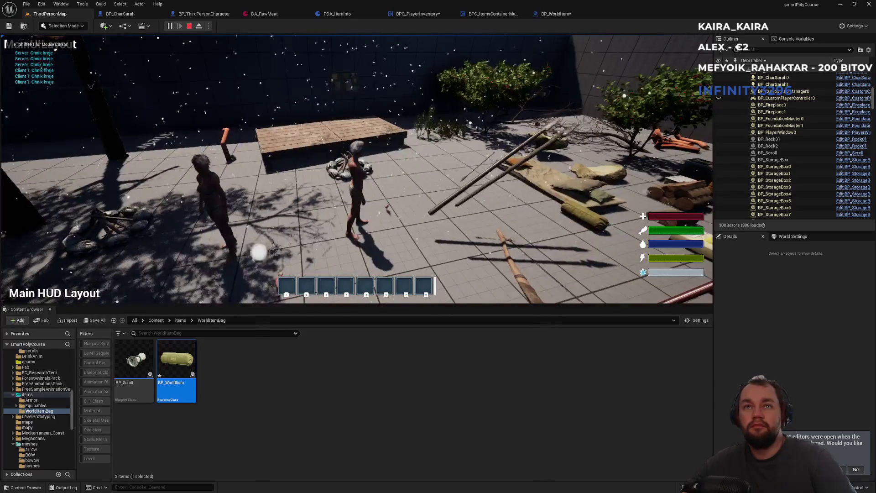
# Bring the Client 1 preview window to the front from the taskbar
pyautogui.press('super')
pyautogui.press('super')
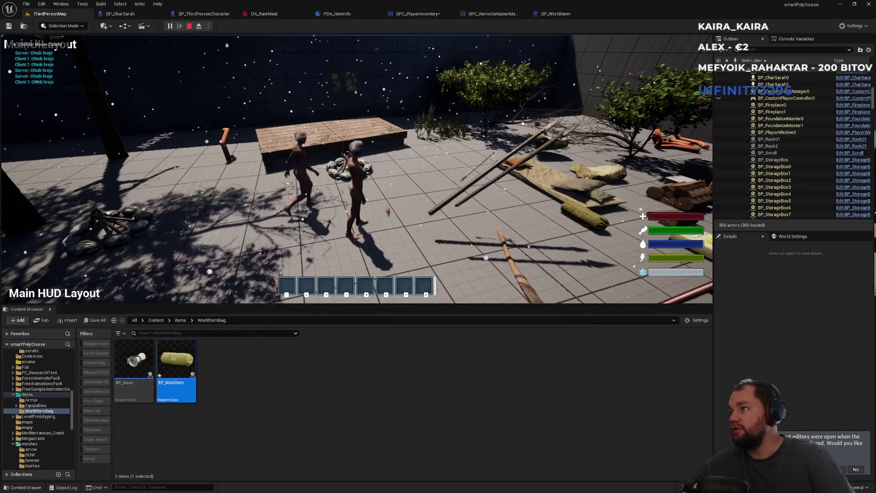
pyautogui.press('super')
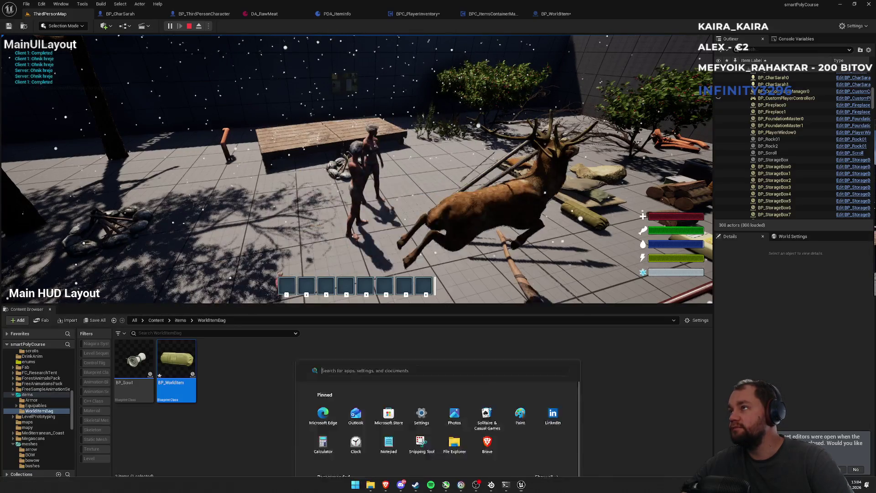
pyautogui.click(337, 484)
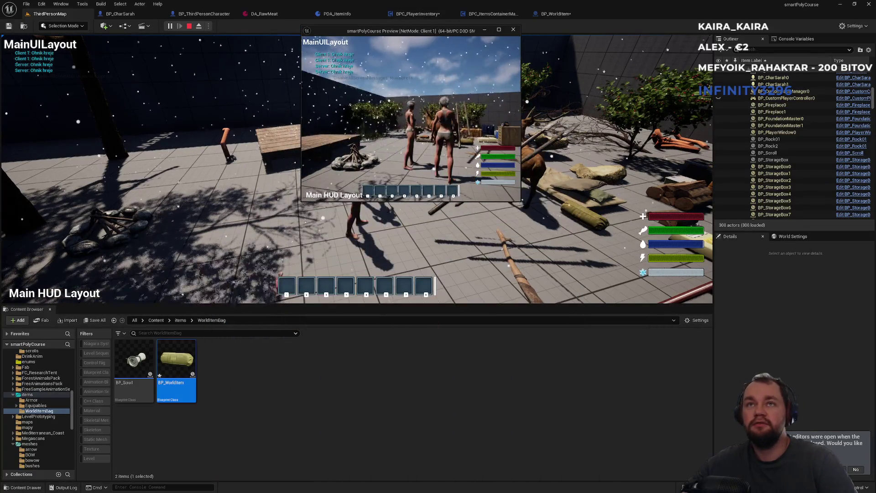
pyautogui.press('super')
# Maximize the Client 1 window and walk around to inspect the dropped item
pyautogui.doubleClick(429, 35)
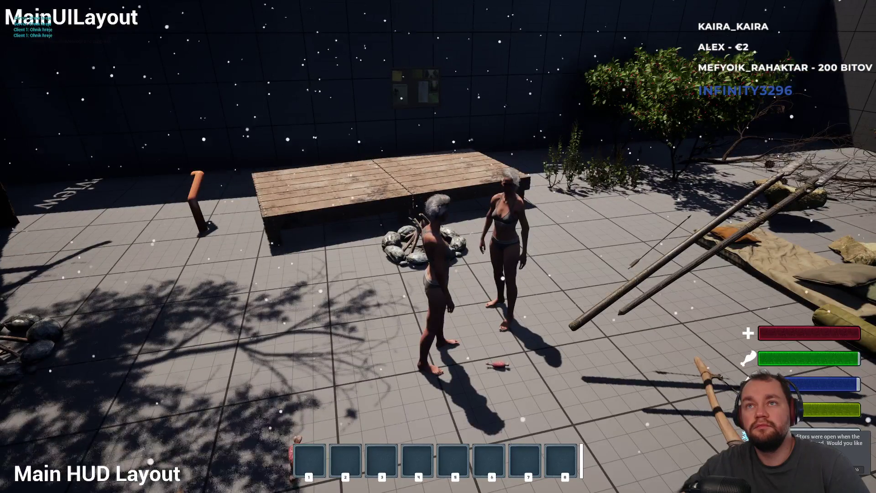
pyautogui.hotkey('alt', 'Tab')
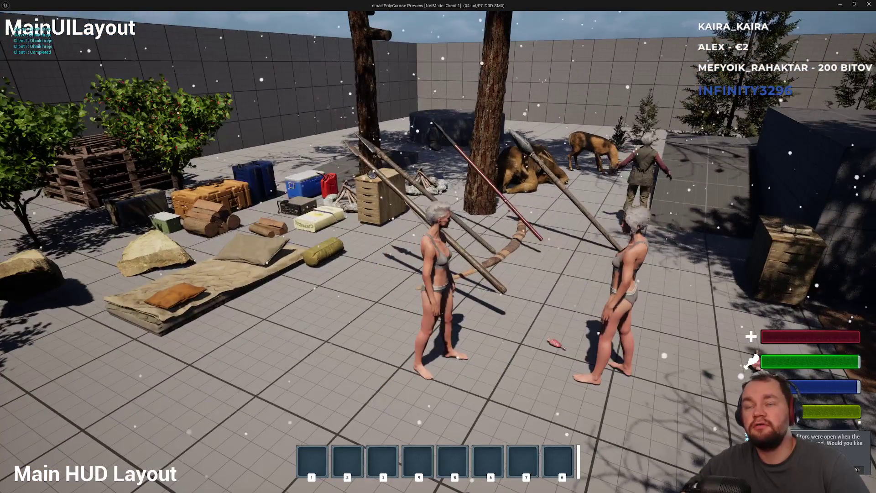
pyautogui.hotkey('alt', 'Tab')
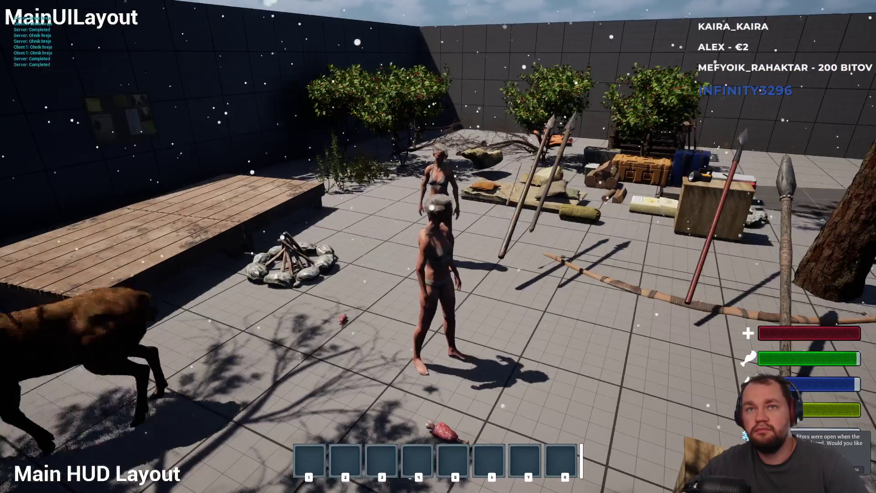
pyautogui.hotkey('alt', 'Tab')
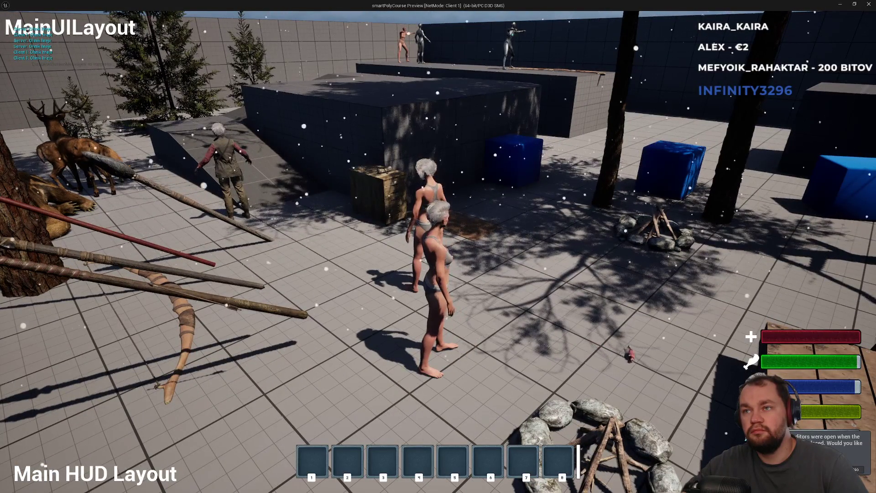
pyautogui.press('w')
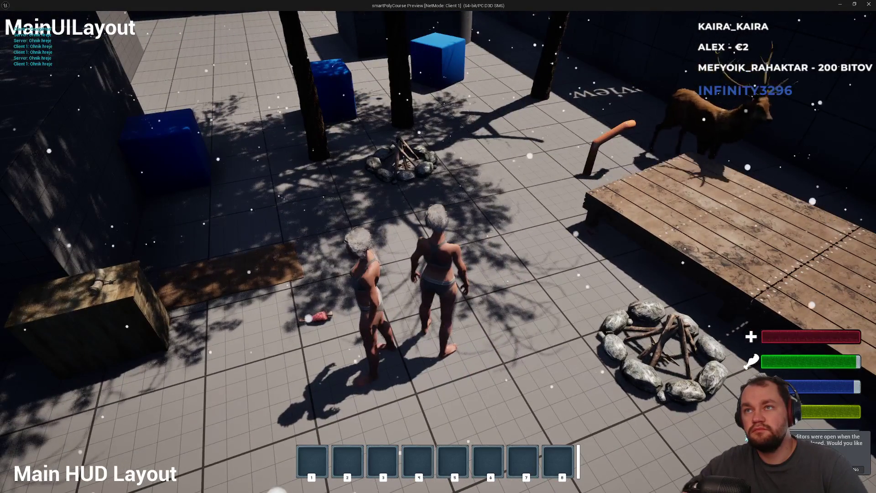
# Return to the editor, stop the play session, and bring up the DropItem graph
pyautogui.hotkey('alt', 'Tab')
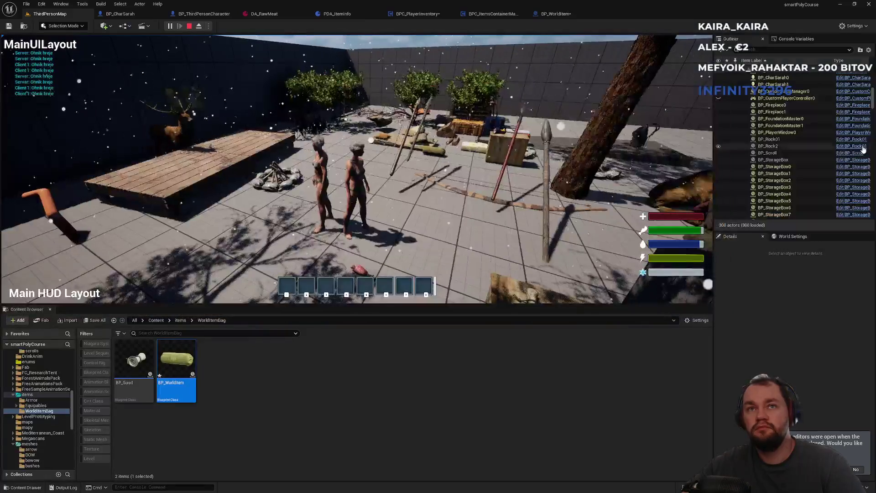
pyautogui.press('Escape')
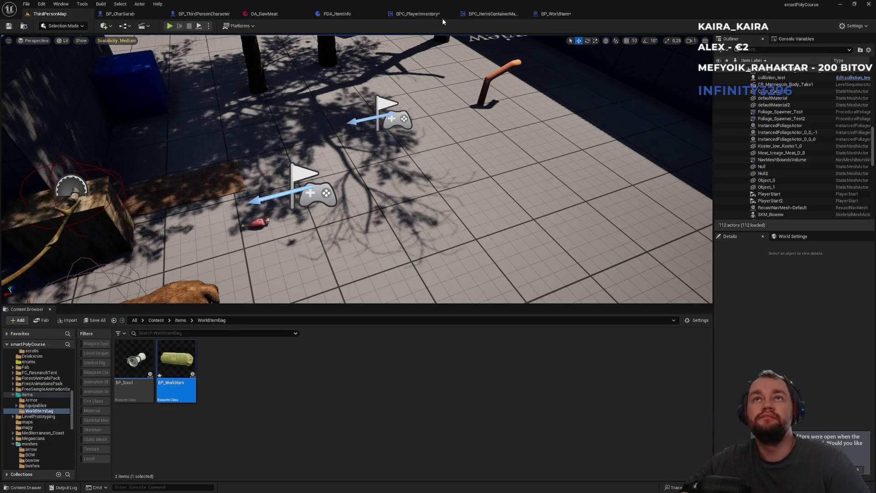
pyautogui.click(417, 14)
pyautogui.click(416, 91)
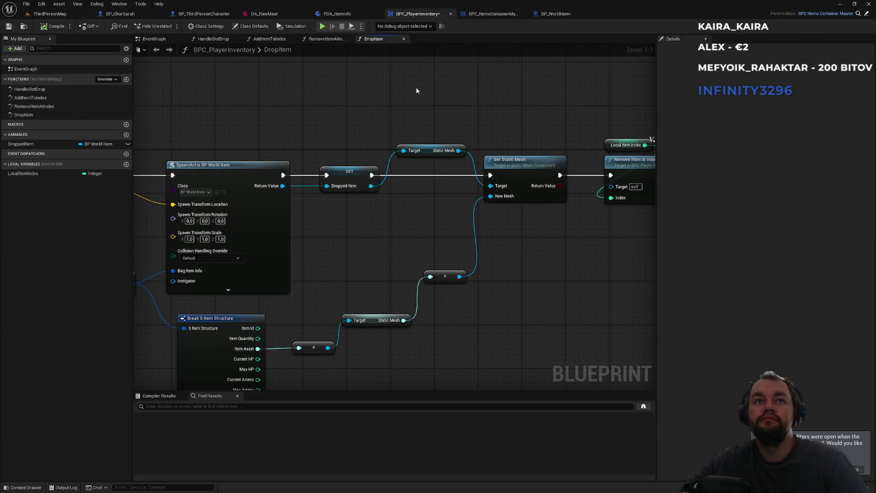
pyautogui.click(492, 15)
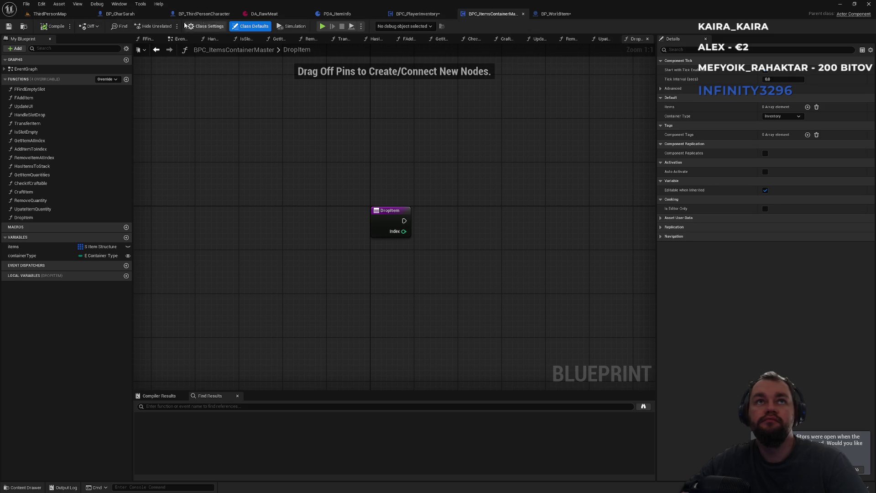
# Visit ThirdPersonMap, return to BPC_PlayerInventory's DropItem graph, and bring up the Start menu
pyautogui.click(58, 15)
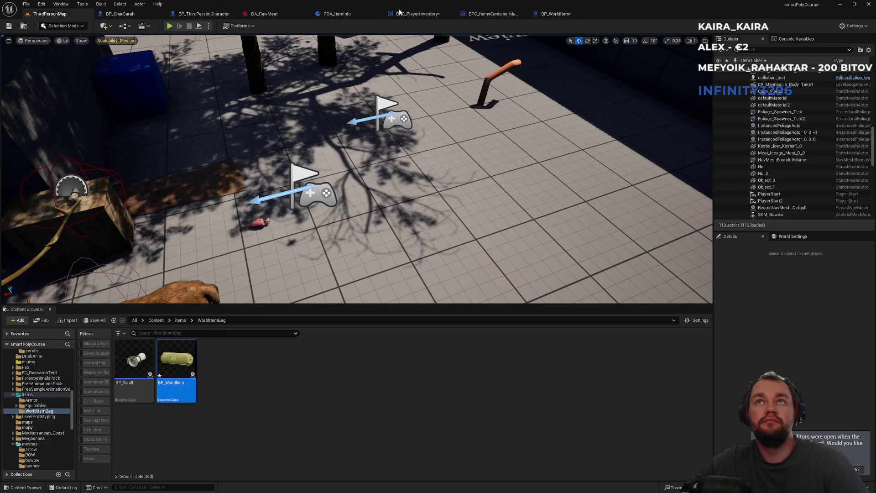
pyautogui.click(418, 14)
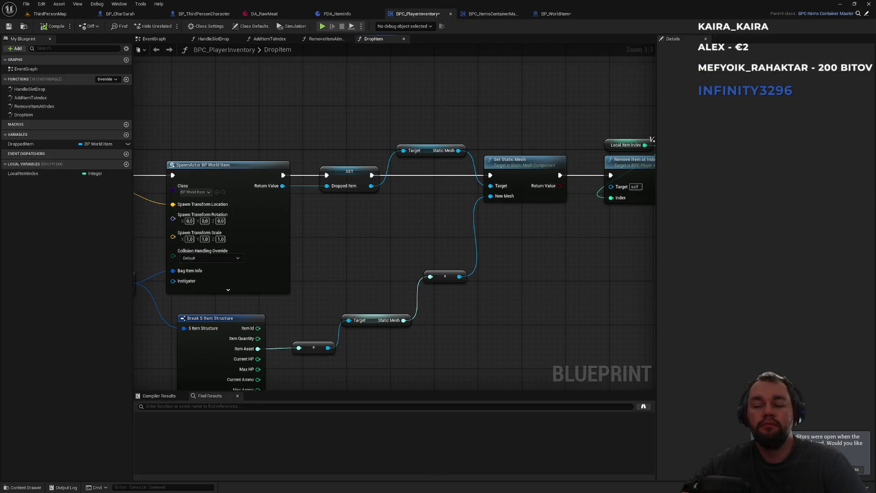
pyautogui.press('super')
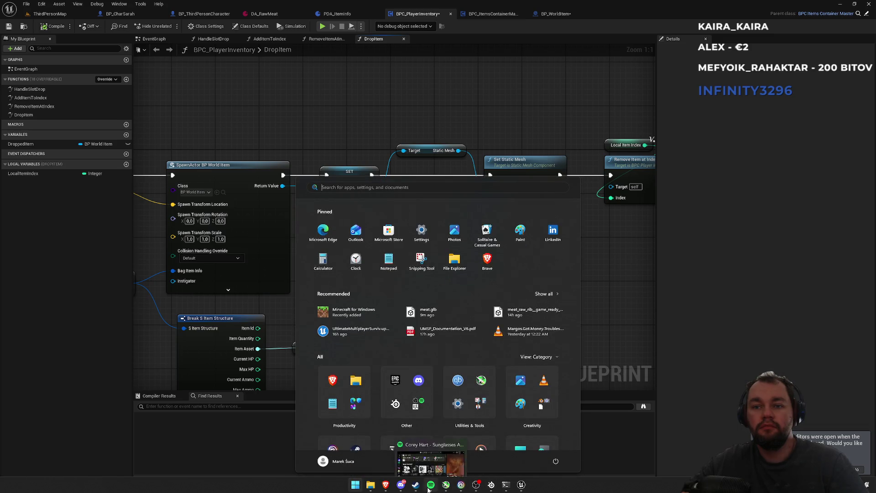
# In Spotify, seek ahead in the current track and skip forward two tracks
pyautogui.click(430, 487)
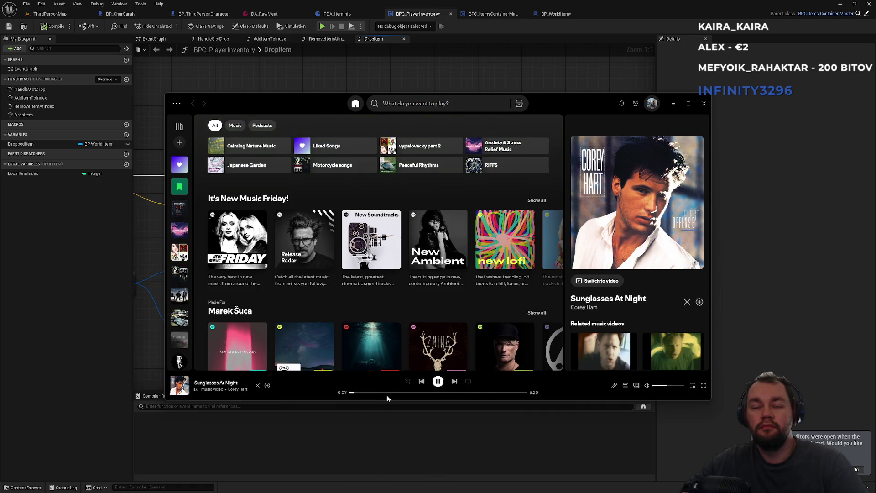
pyautogui.click(434, 393)
pyautogui.click(455, 381)
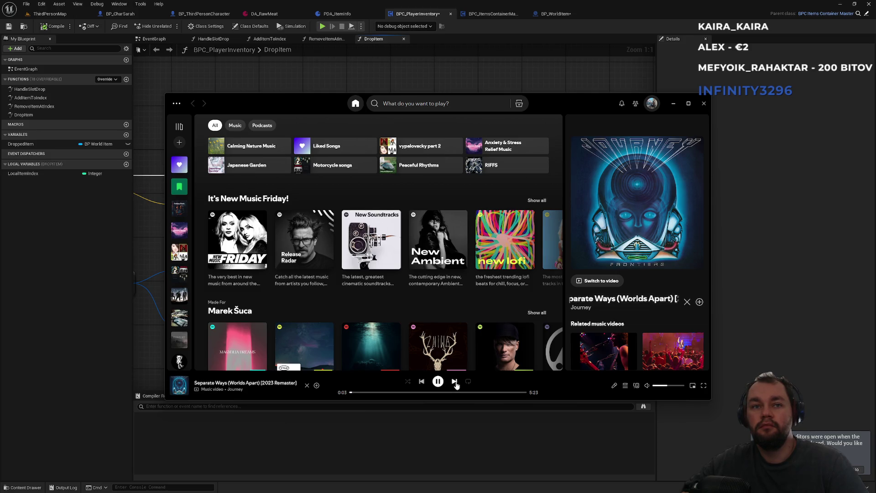
pyautogui.click(455, 382)
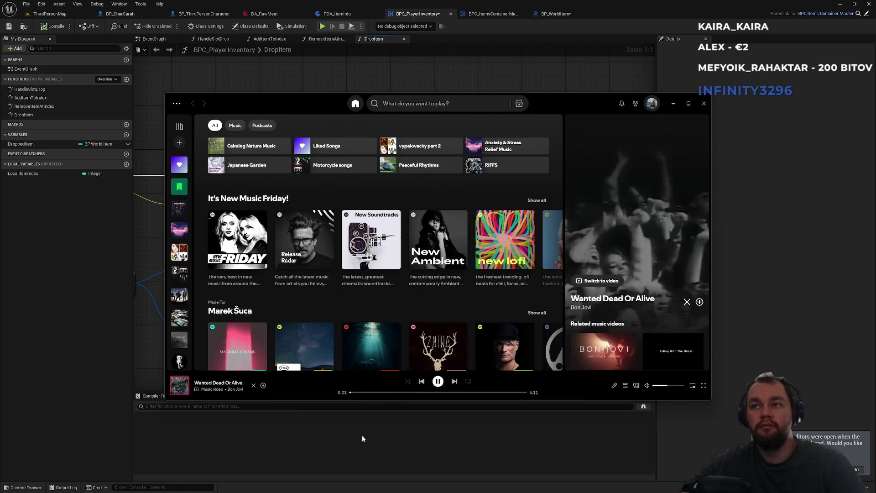
# Seek further through the song, skip to 'I Ran (So Far Away)', and return to the ChatGPT browser
pyautogui.click(370, 392)
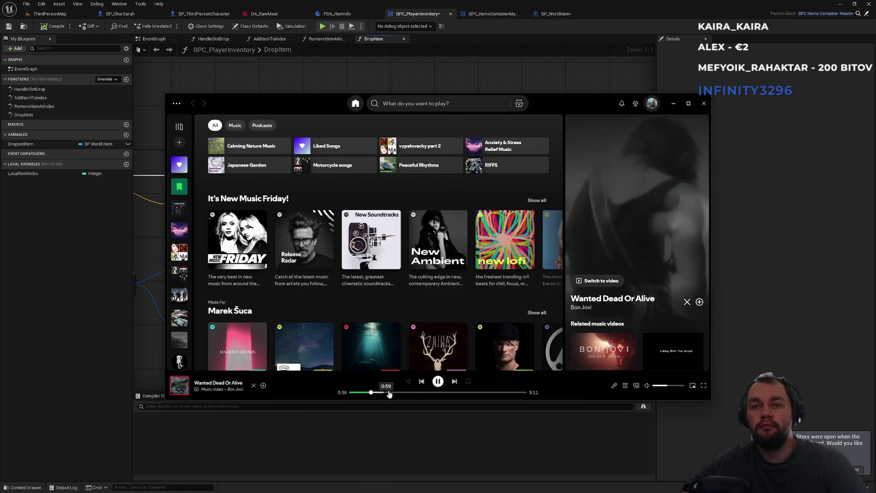
pyautogui.click(408, 392)
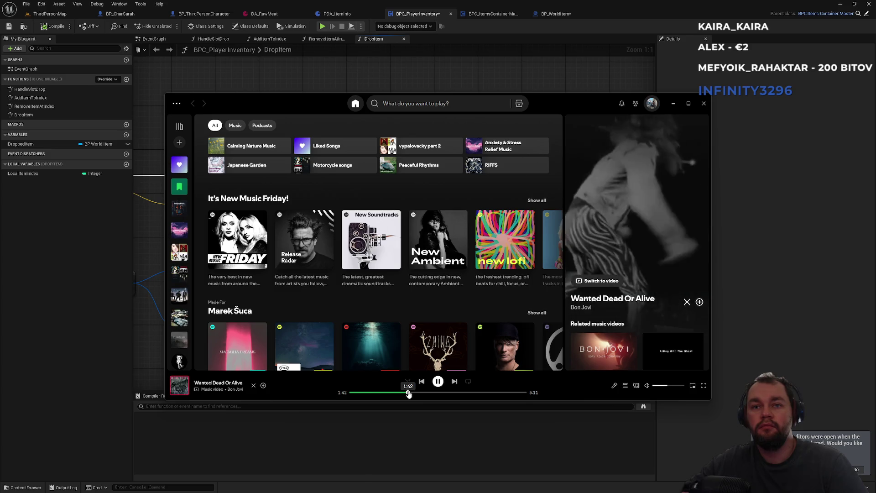
pyautogui.click(447, 392)
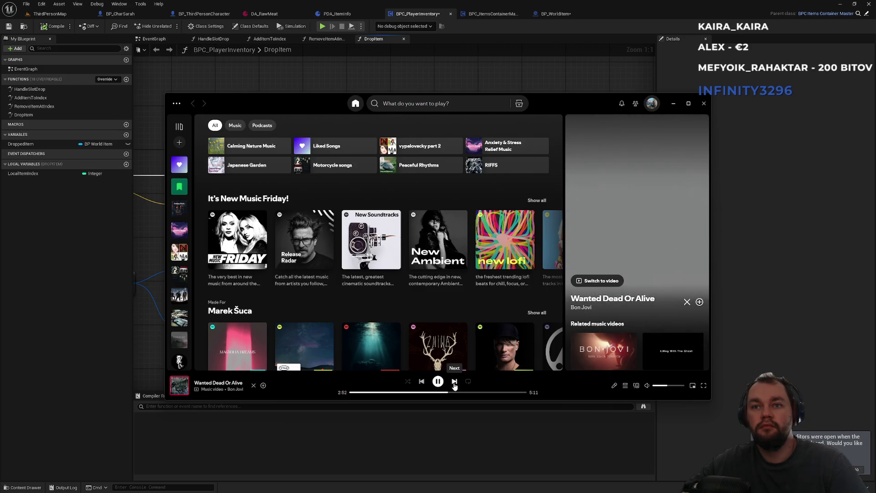
pyautogui.click(455, 382)
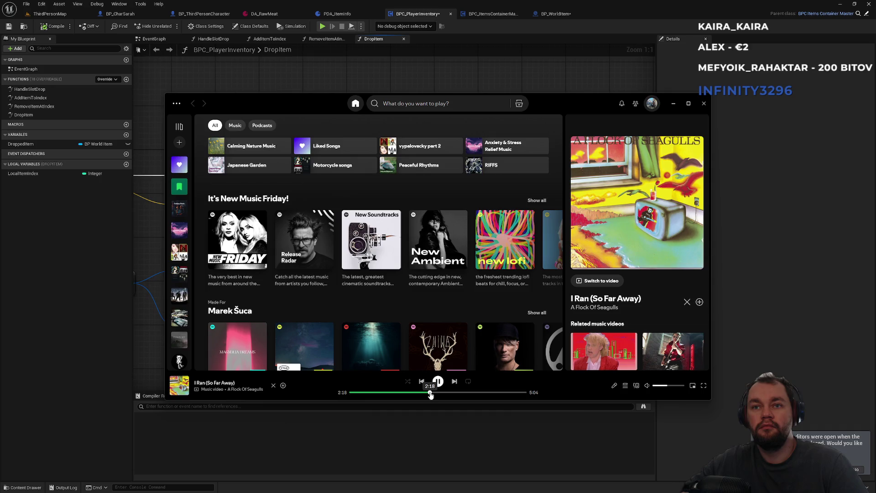
pyautogui.click(434, 437)
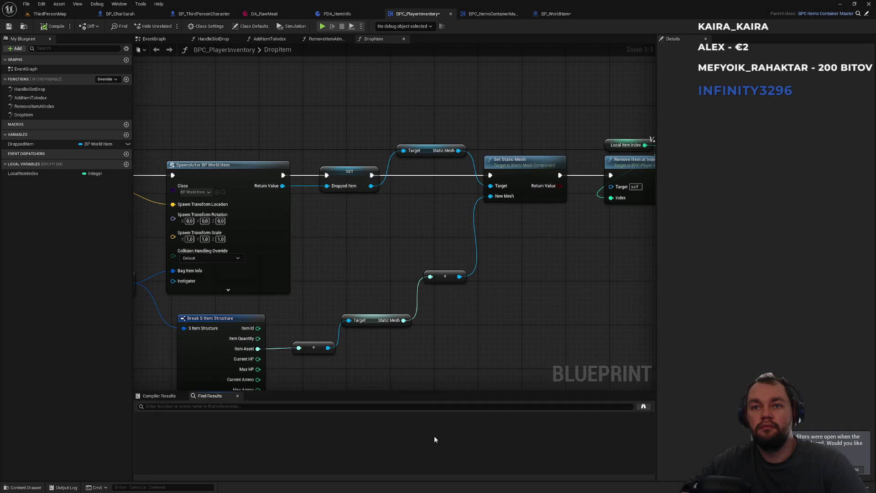
pyautogui.hotkey('alt', 'Tab')
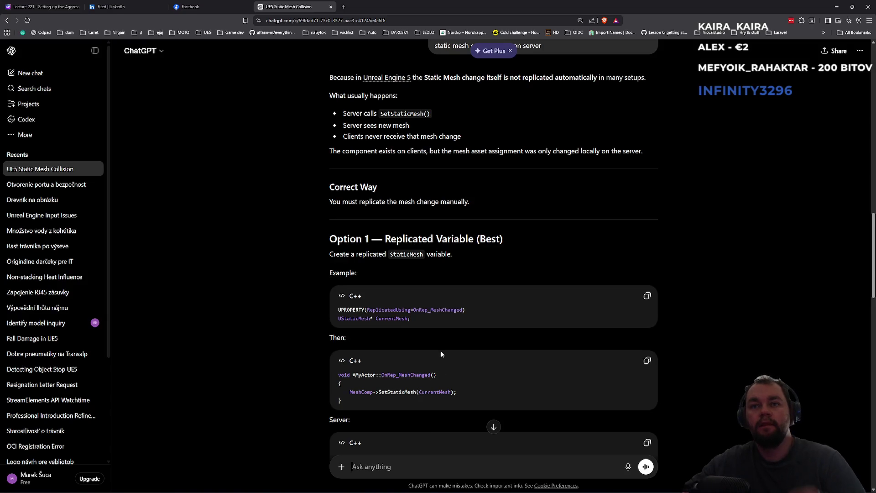
pyautogui.scroll(-3, 441, 351)
pyautogui.scroll(-1, 441, 350)
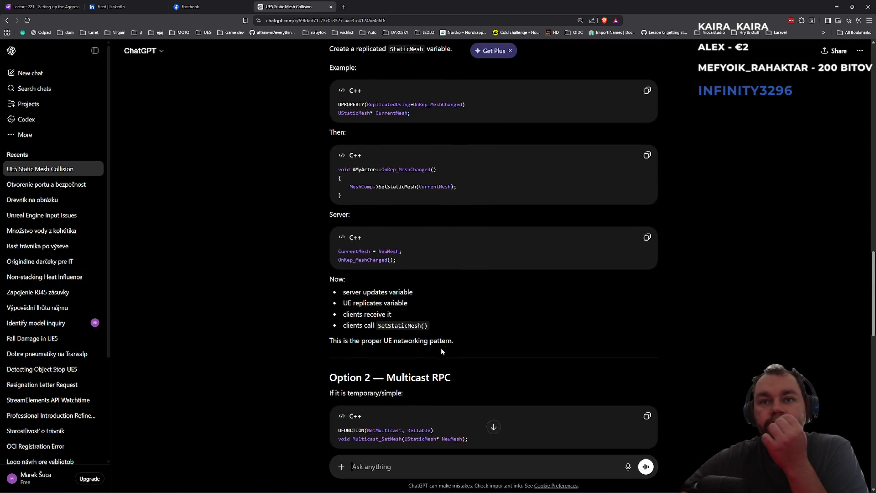
pyautogui.scroll(-1, 439, 348)
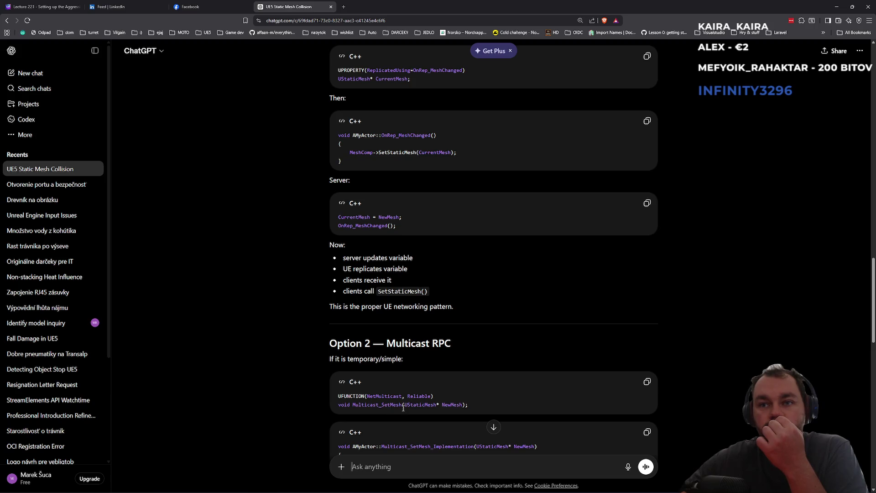
pyautogui.scroll(-4, 403, 408)
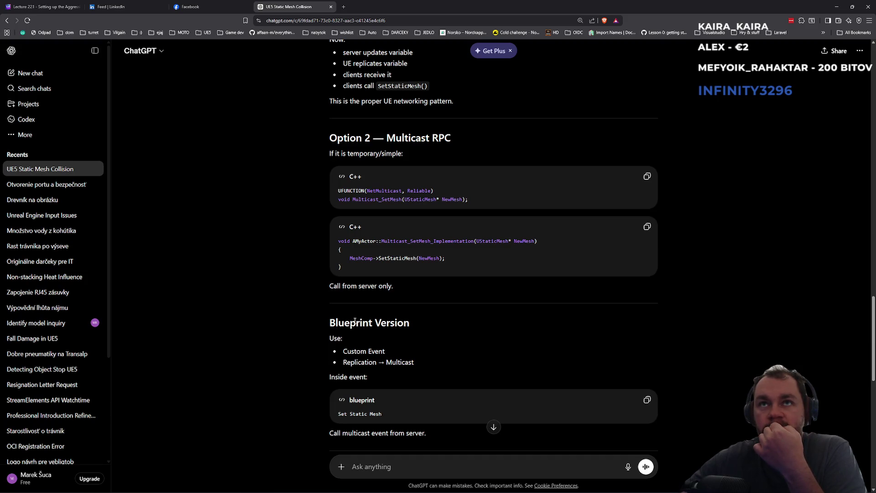
pyautogui.scroll(-2, 365, 347)
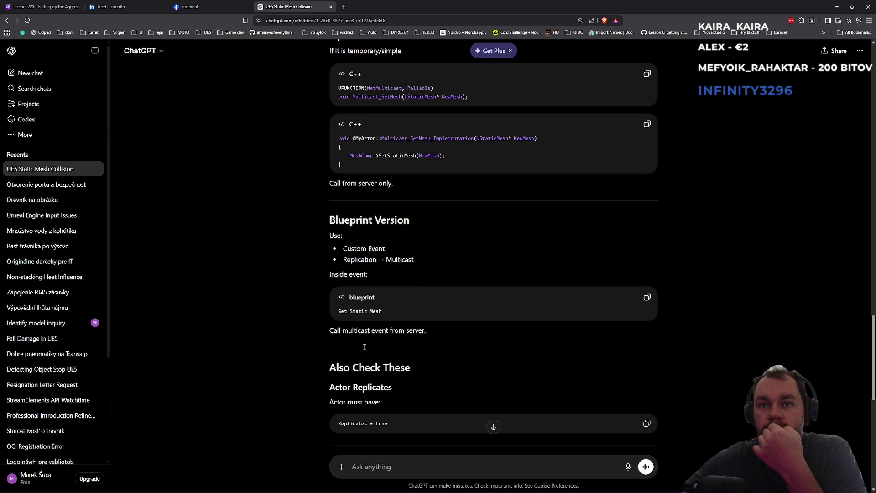
pyautogui.scroll(-2, 364, 349)
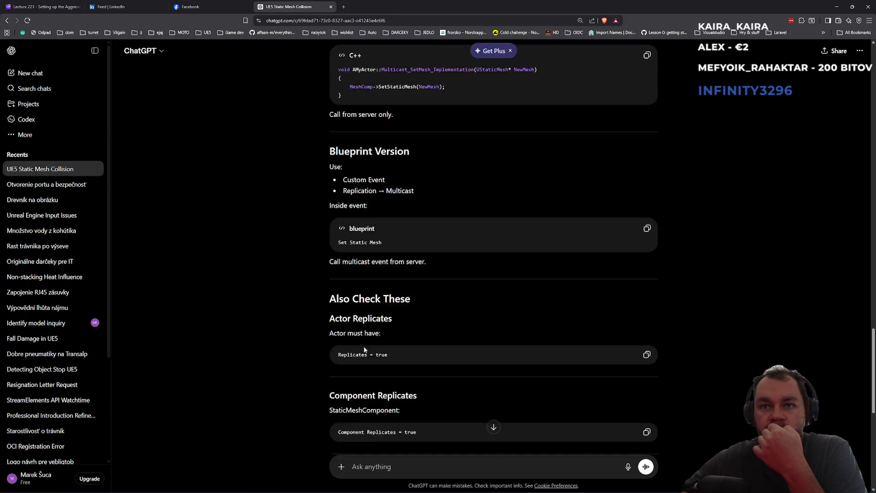
pyautogui.scroll(-1, 364, 349)
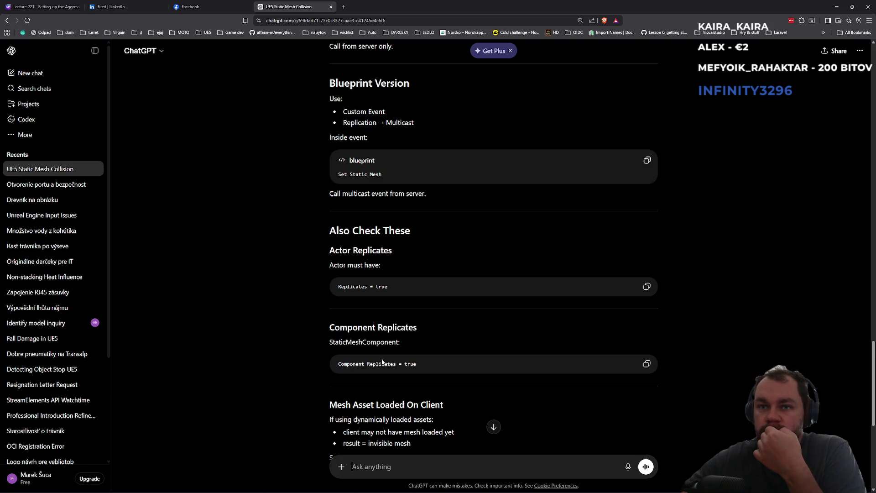
pyautogui.scroll(-2, 383, 362)
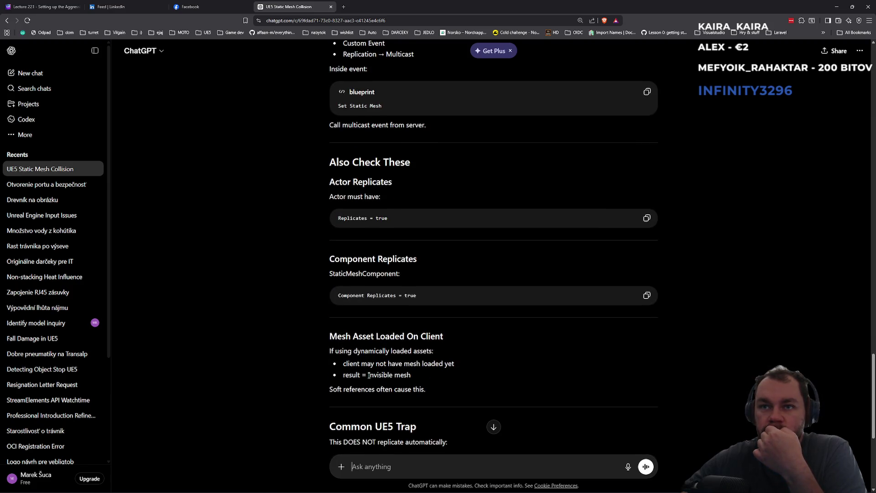
pyautogui.scroll(-2, 369, 374)
pyautogui.scroll(-5, 370, 374)
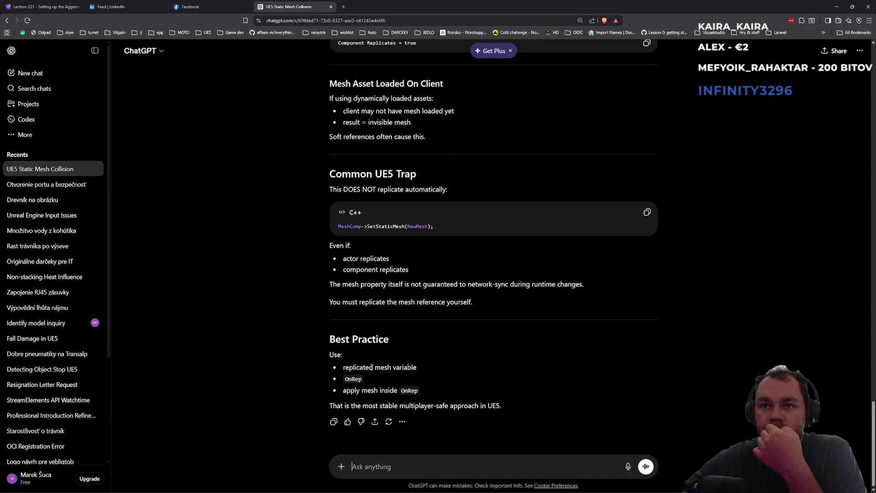
pyautogui.moveTo(369, 368); pyautogui.dragTo(417, 367)
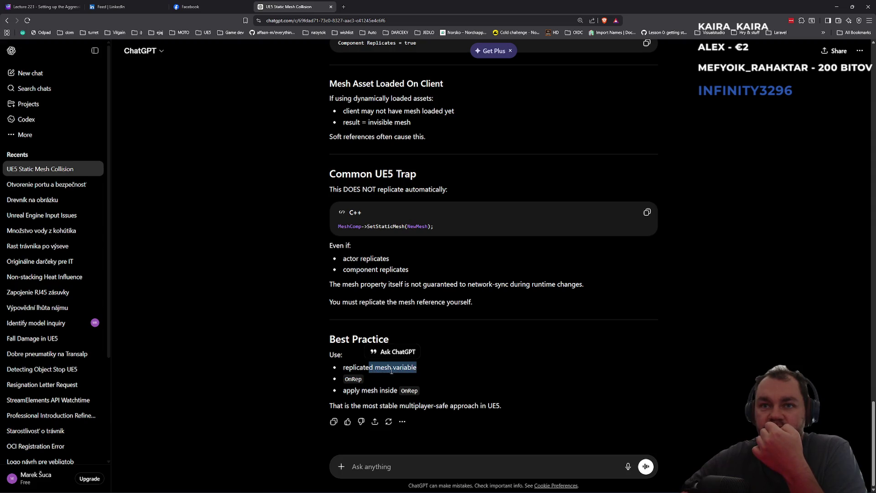
pyautogui.doubleClick(353, 378)
pyautogui.moveTo(355, 390); pyautogui.dragTo(418, 390)
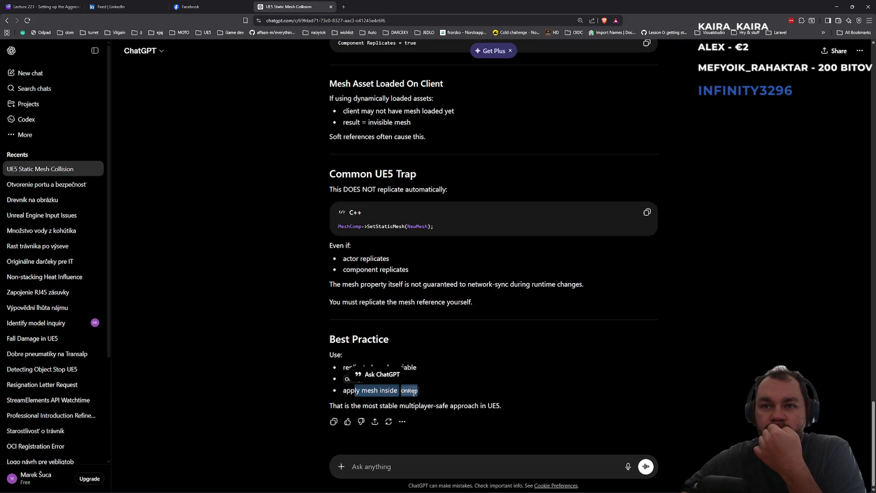
pyautogui.click(370, 385)
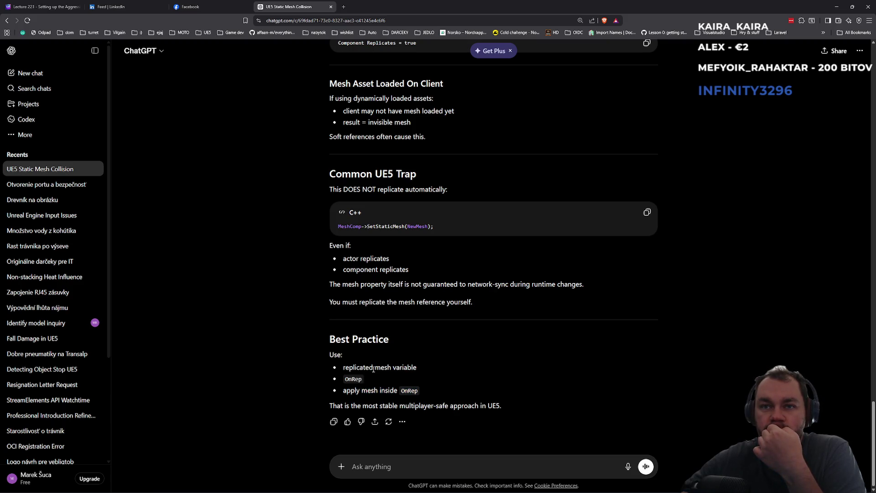
pyautogui.moveTo(379, 406); pyautogui.dragTo(504, 406)
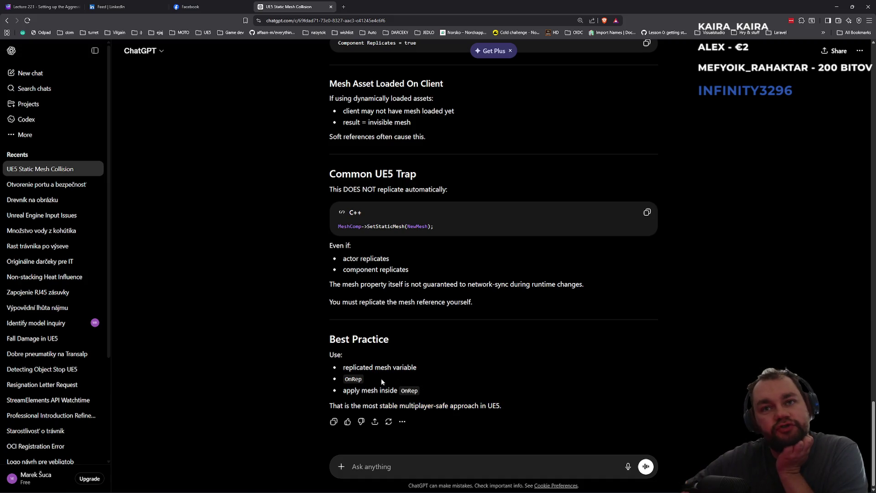
pyautogui.moveTo(364, 367); pyautogui.dragTo(427, 374)
pyautogui.click(427, 374)
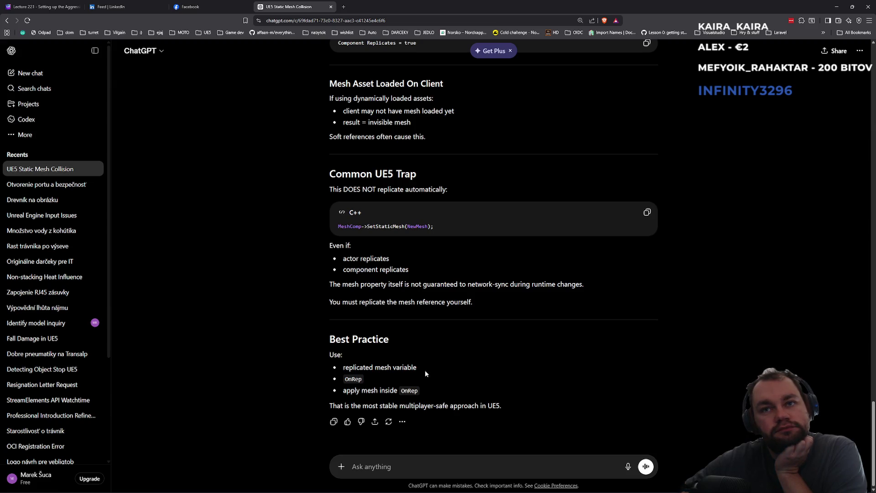
pyautogui.tripleClick(382, 368)
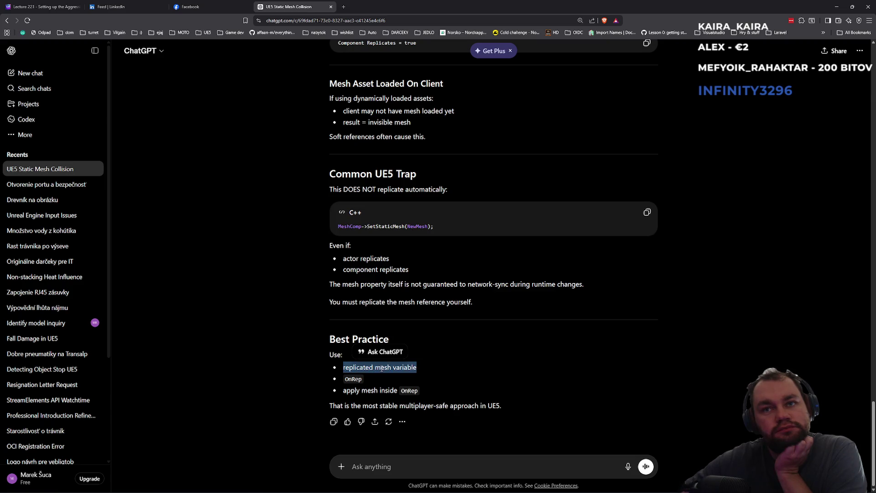
pyautogui.scroll(6, 382, 367)
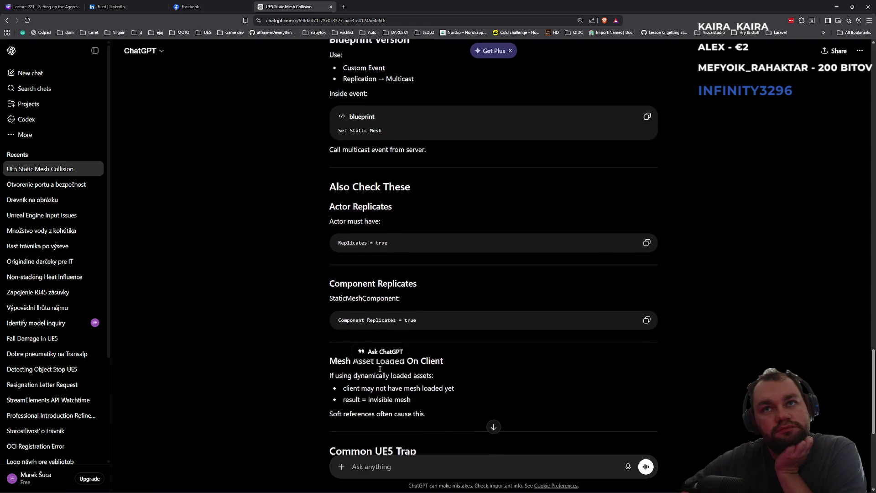
pyautogui.scroll(8, 379, 370)
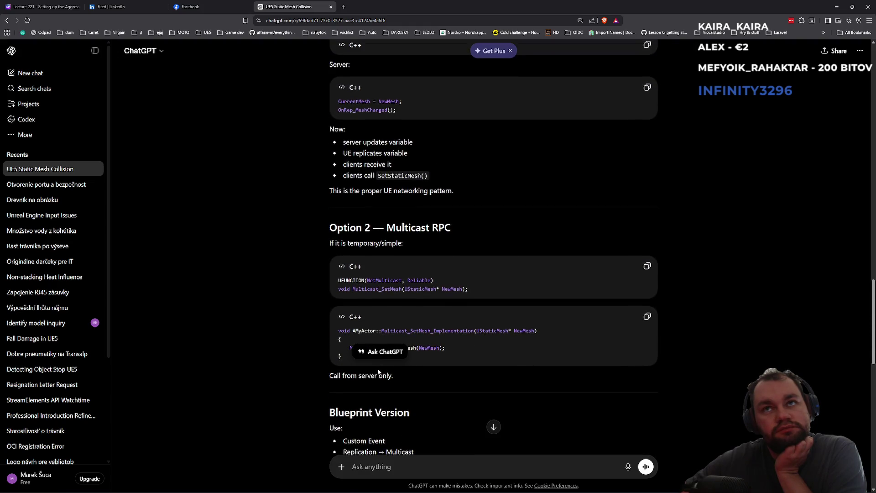
pyautogui.scroll(2, 374, 371)
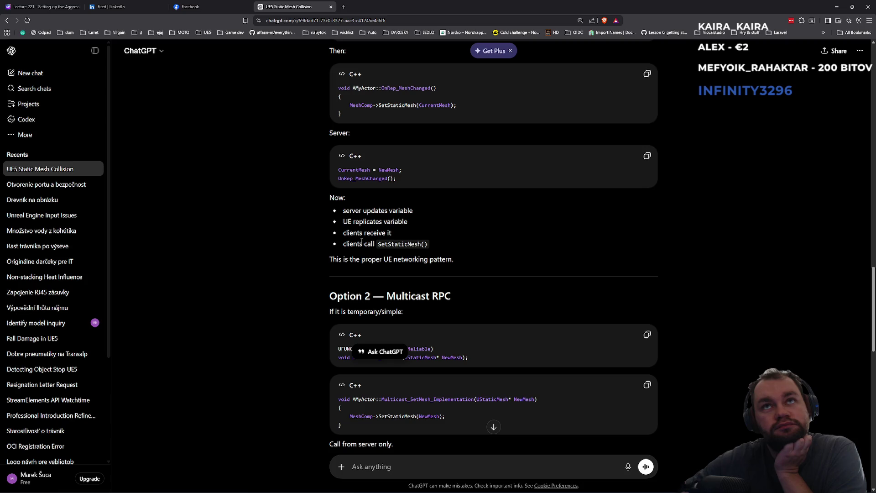
pyautogui.scroll(5, 362, 241)
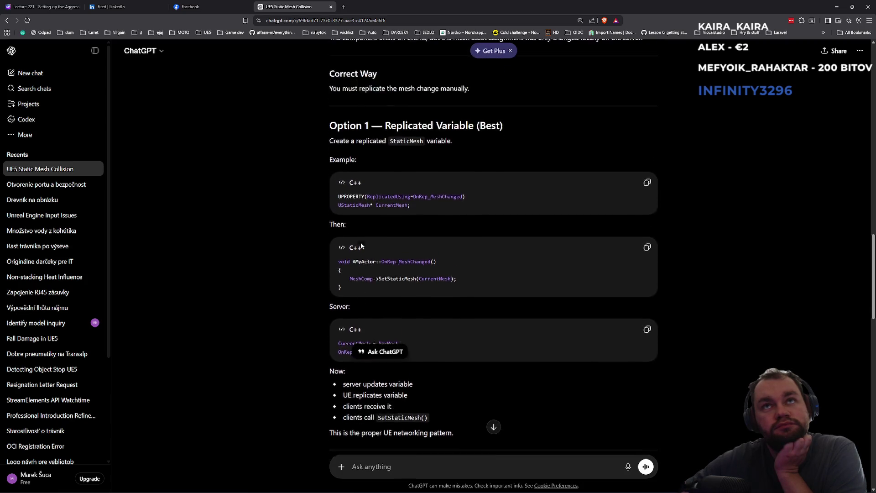
pyautogui.tripleClick(369, 229)
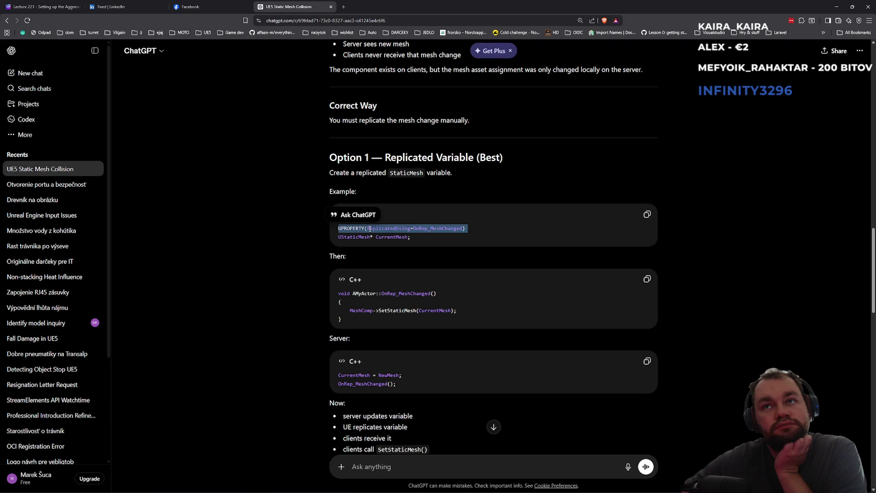
pyautogui.doubleClick(370, 229)
pyautogui.tripleClick(352, 228)
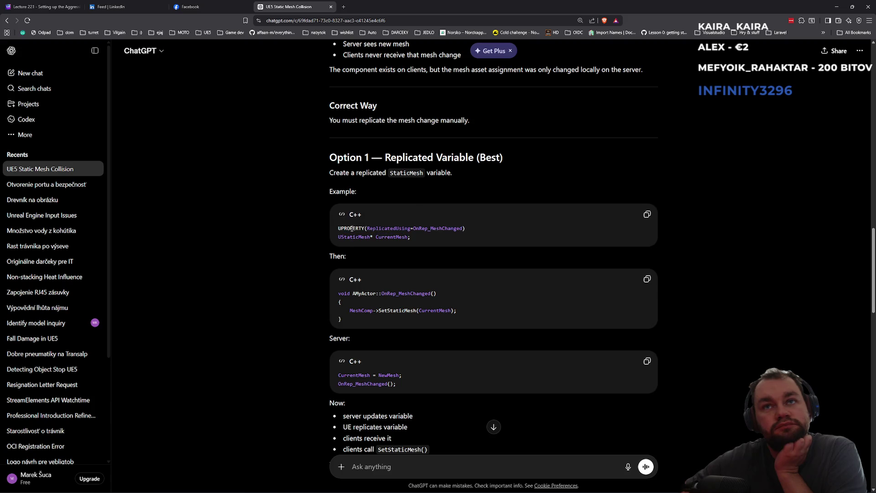
pyautogui.tripleClick(351, 229)
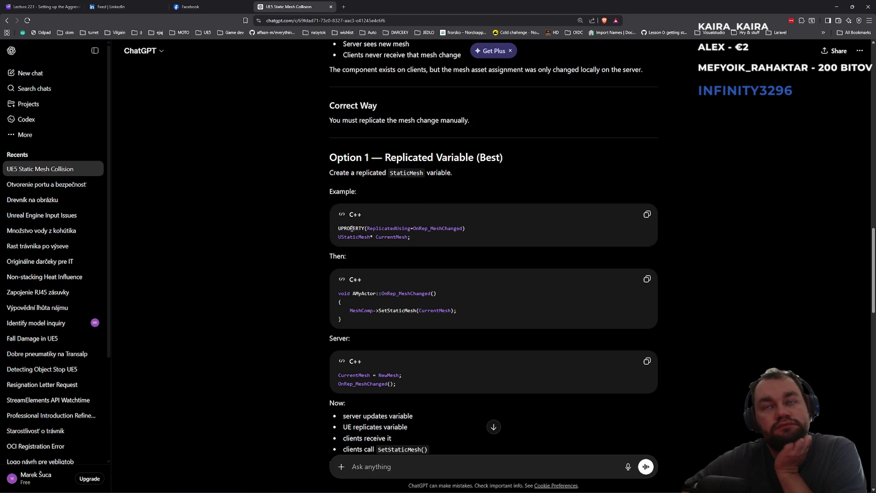
pyautogui.click(383, 158)
pyautogui.scroll(3, 375, 178)
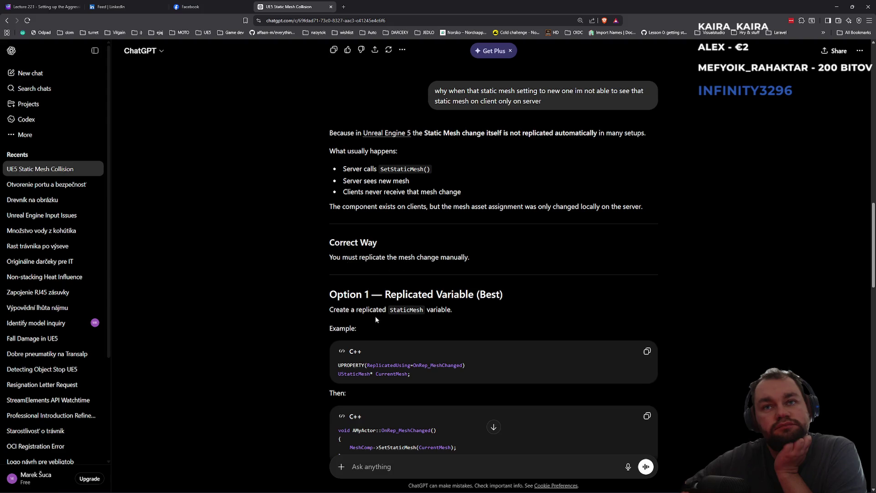
pyautogui.scroll(-2, 358, 310)
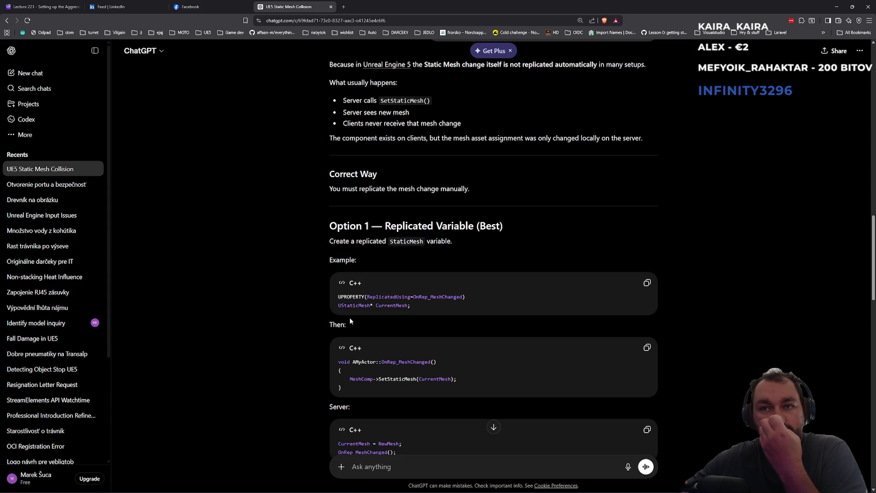
pyautogui.doubleClick(423, 298)
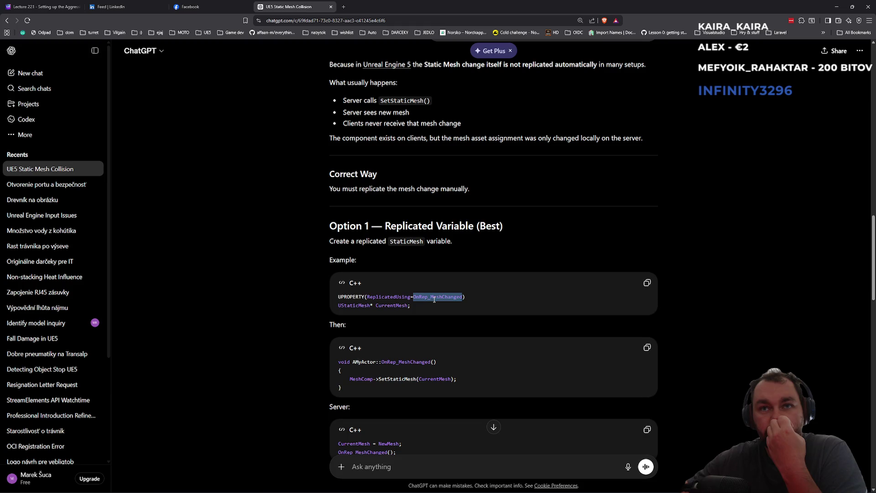
pyautogui.doubleClick(401, 299)
pyautogui.doubleClick(401, 306)
pyautogui.click(431, 300)
pyautogui.doubleClick(431, 300)
pyautogui.doubleClick(388, 298)
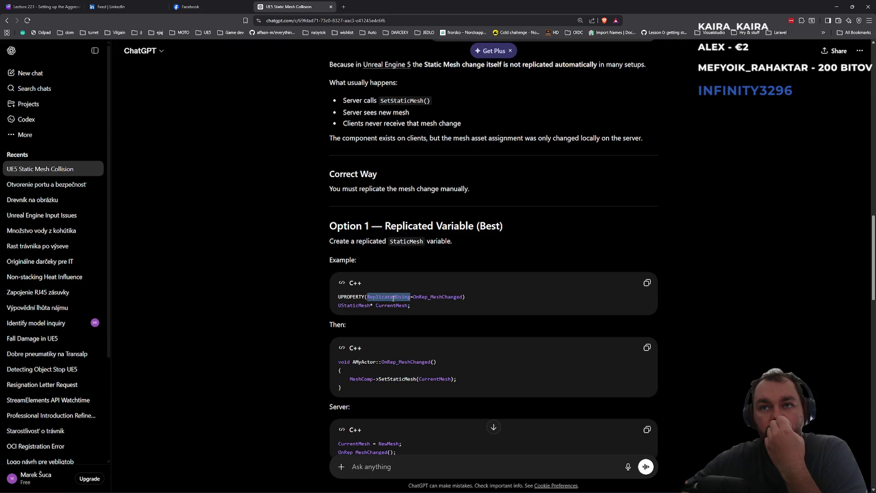
pyautogui.doubleClick(421, 300)
pyautogui.doubleClick(393, 298)
pyautogui.click(427, 301)
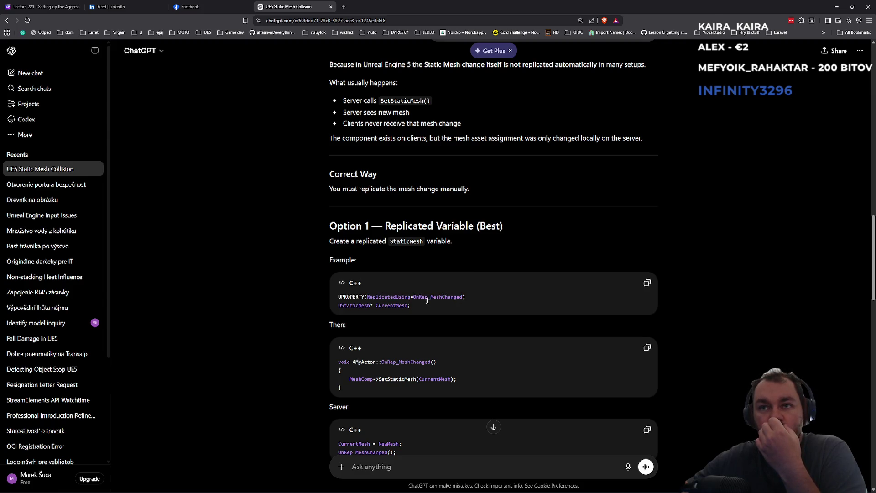
pyautogui.hotkey('alt', 'Tab')
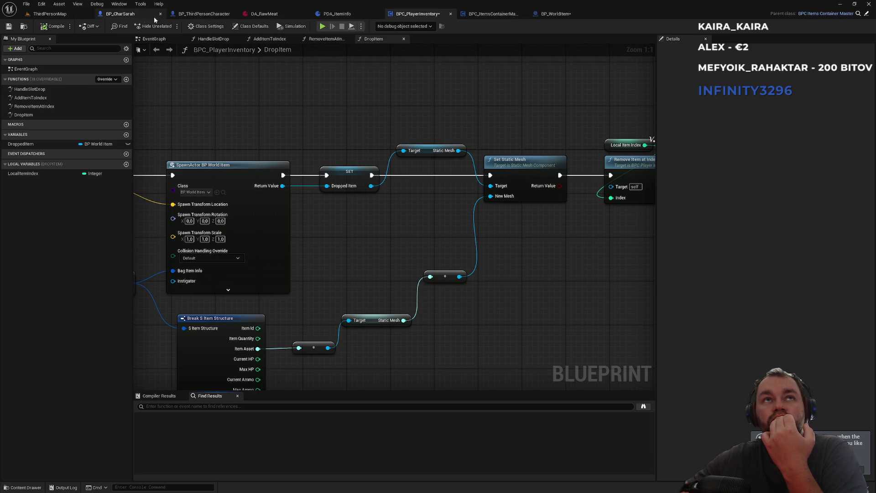
# Cycle through the editor tabs to BP_WorldItem and clear the 'repl' filter from its Details panel
pyautogui.click(130, 15)
pyautogui.click(206, 13)
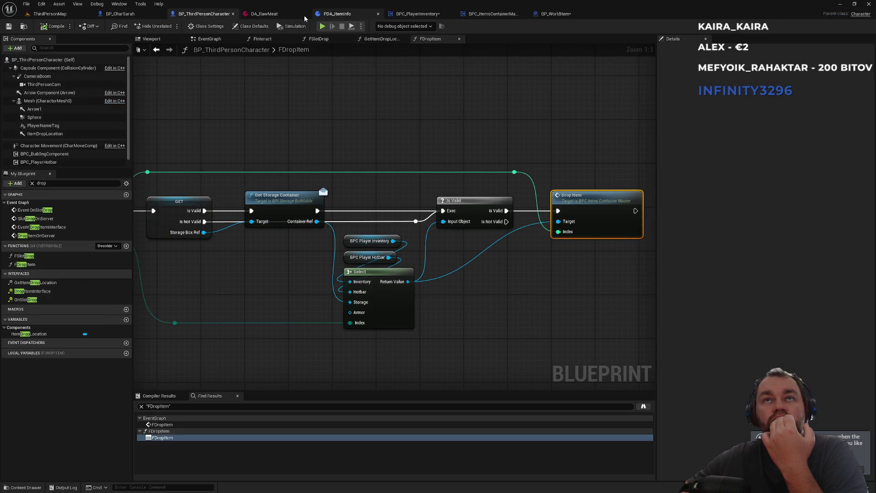
pyautogui.click(296, 14)
pyautogui.click(493, 14)
pyautogui.click(543, 14)
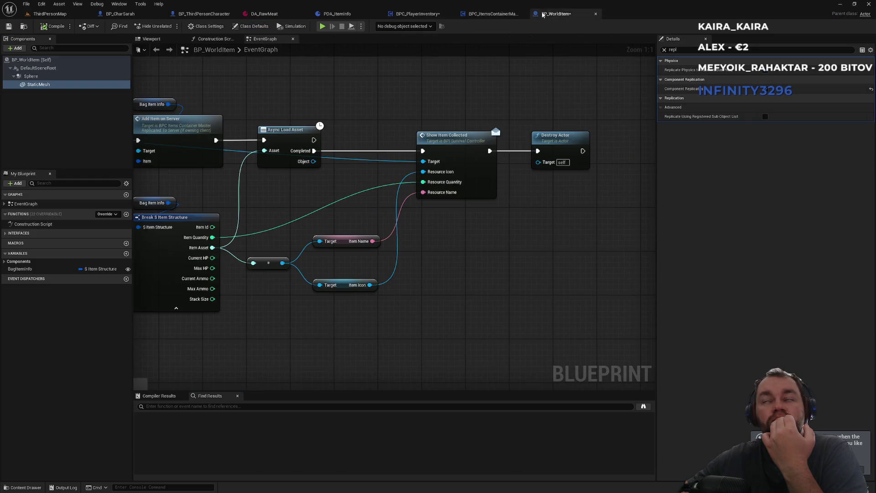
pyautogui.click(664, 51)
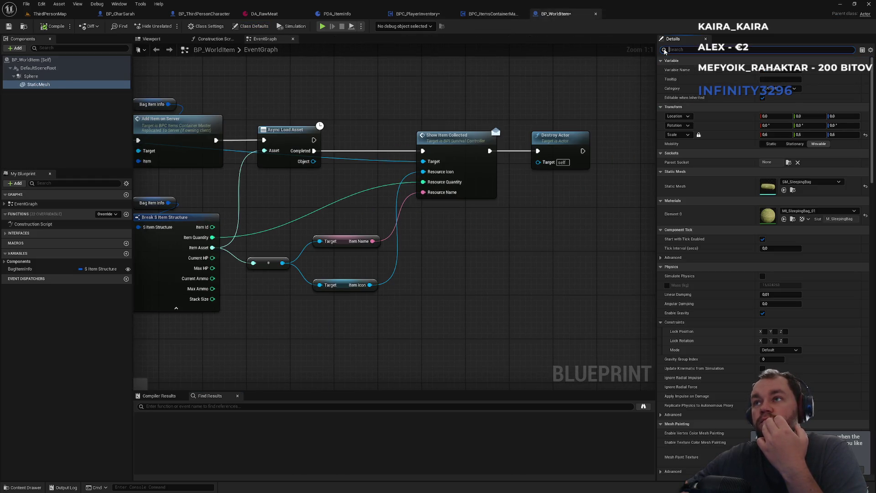
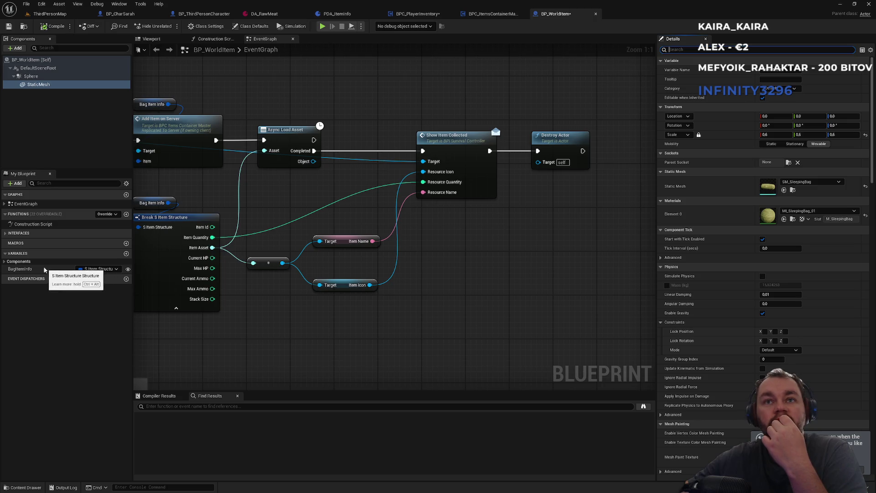
# Filter the Details panel for 'repl', then start a Play-In-Editor test of the level
pyautogui.moveTo(267, 194); pyautogui.dragTo(479, 196)
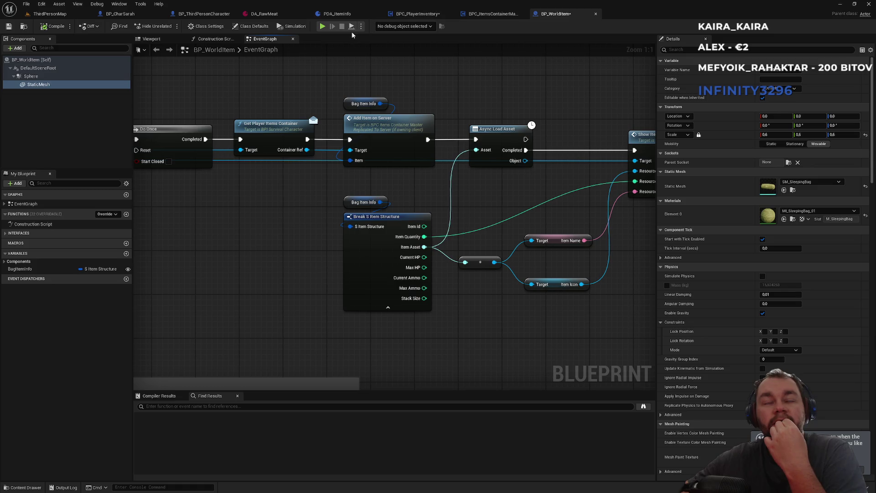
pyautogui.click(691, 49)
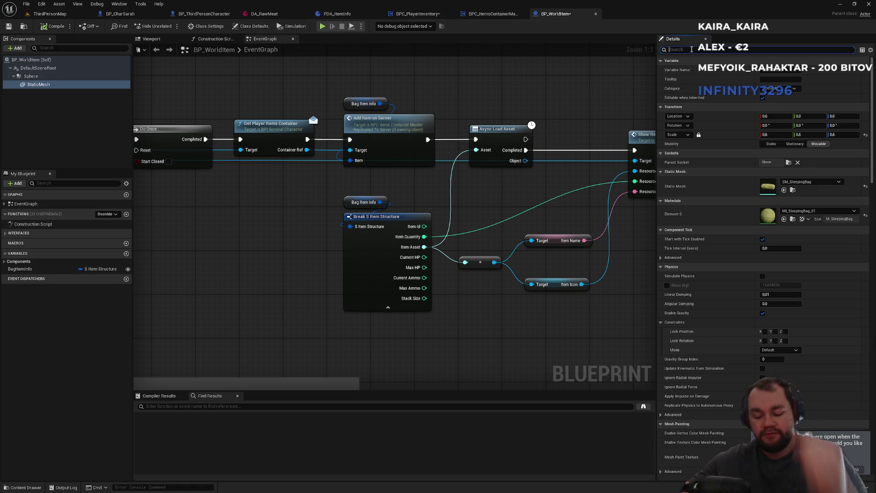
pyautogui.write('repl')
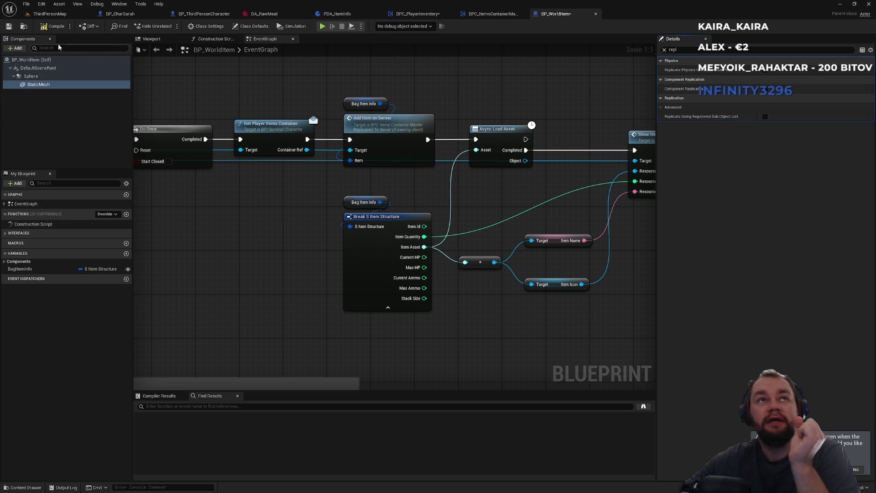
pyautogui.click(73, 13)
pyautogui.click(179, 22)
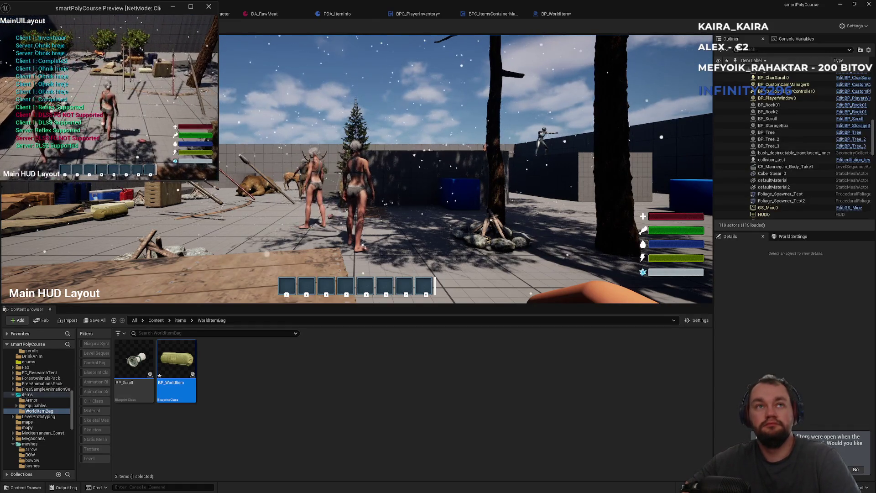
# Toggle the client inventory with I, stop PIE with Esc, and return to BP_WorldItem
pyautogui.press('i')
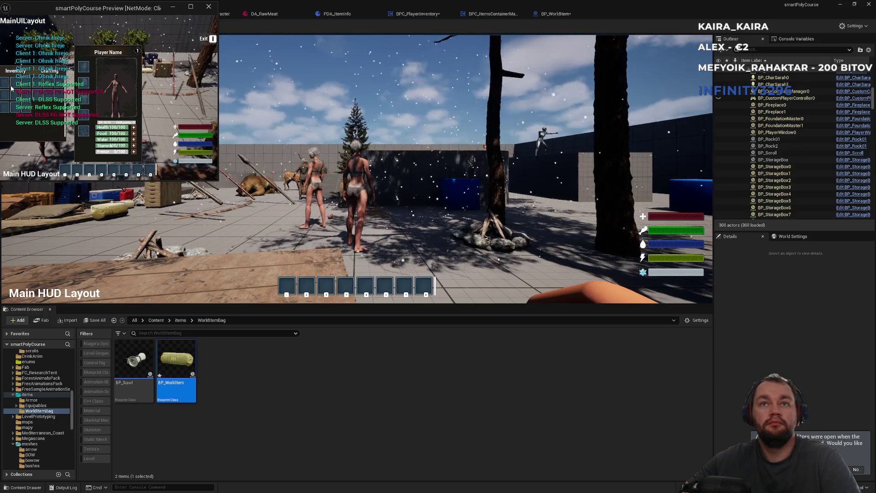
pyautogui.press('i')
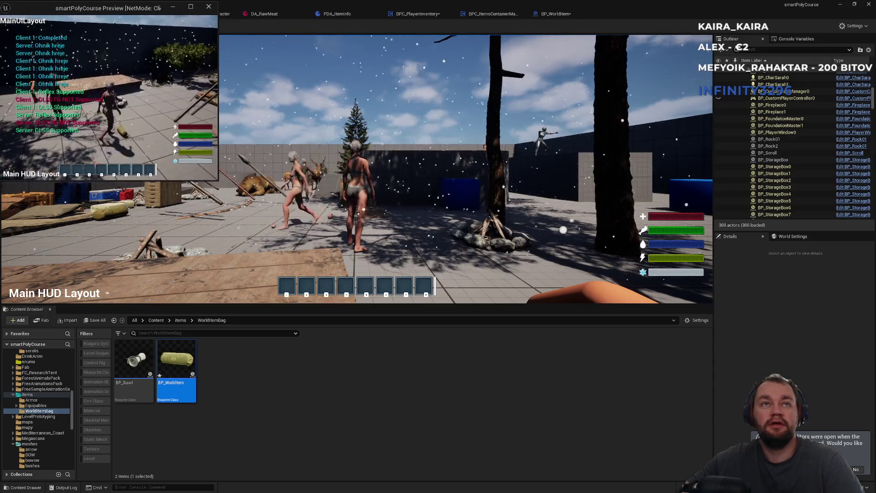
pyautogui.press('Escape')
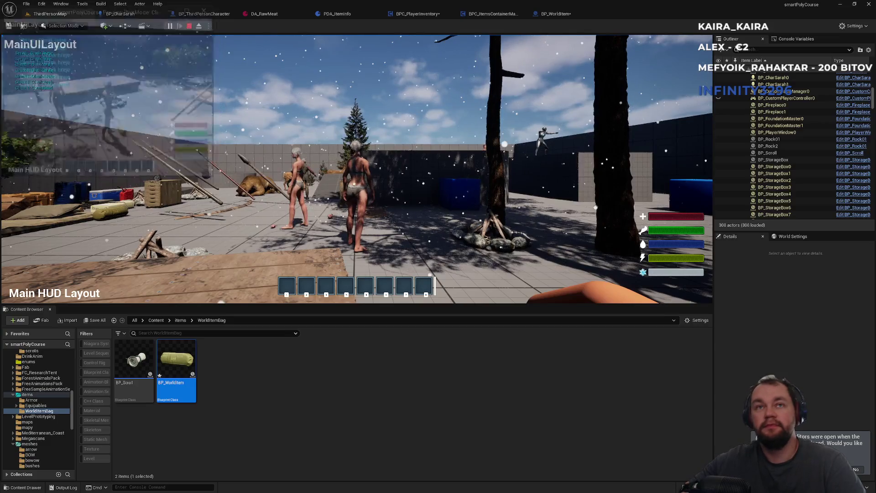
pyautogui.click(555, 15)
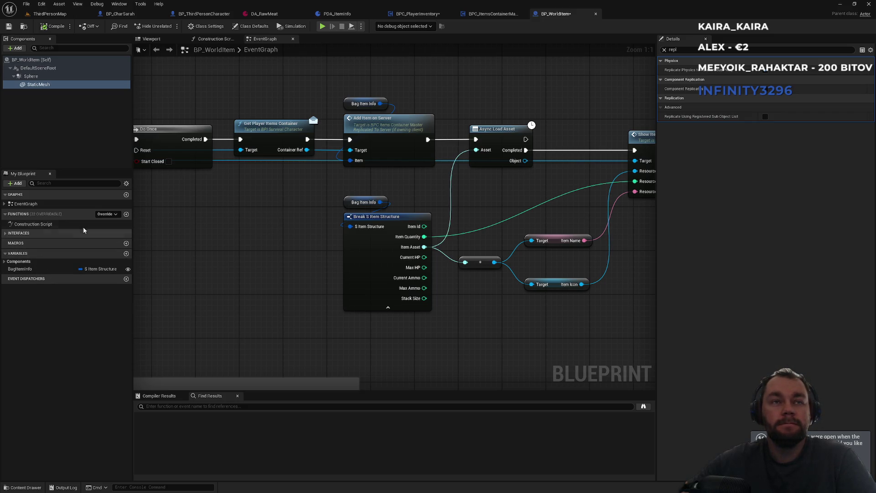
# Add a new BP_WorldItem variable named ChangedStaticMesh
pyautogui.click(126, 253)
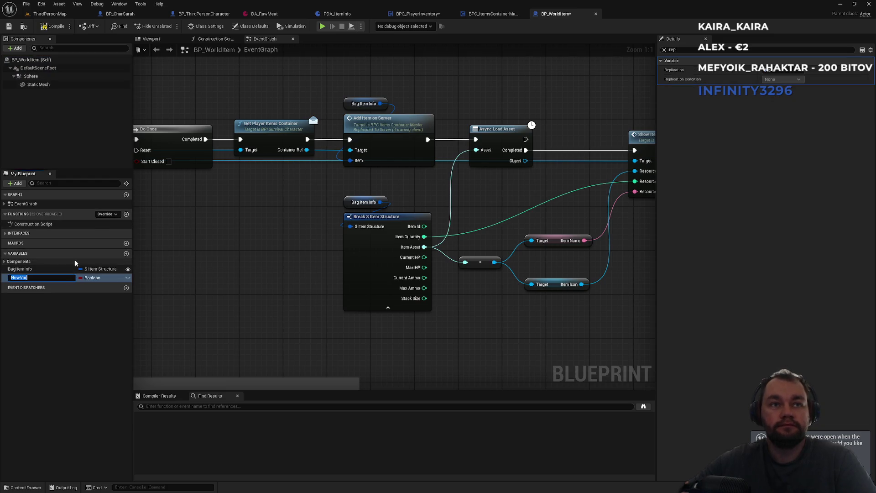
pyautogui.write('St')
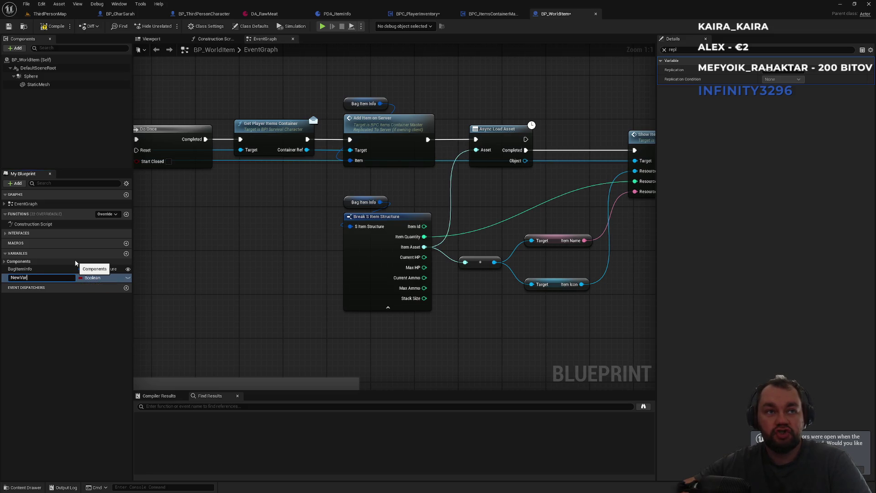
pyautogui.hotkey('ctrl', 'a')
pyautogui.press('BackSpace')
pyautogui.write('NewStaticM')
pyautogui.hotkey('ctrl', 'a')
pyautogui.write('Cha')
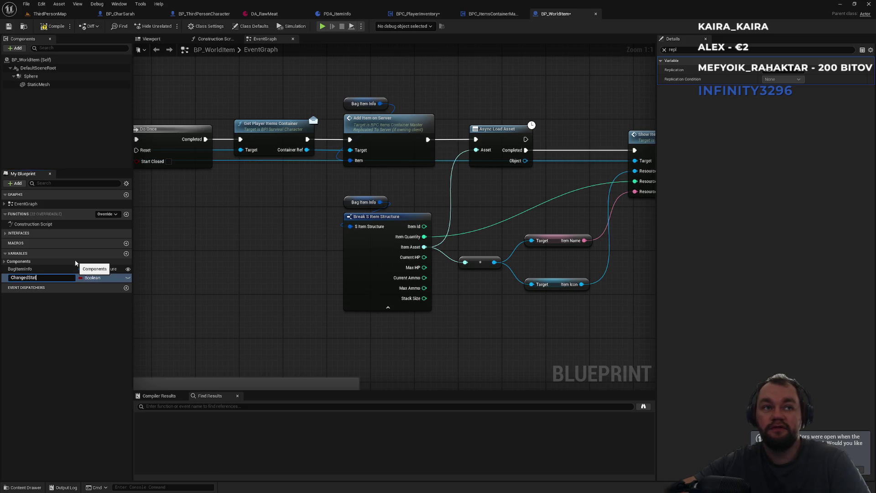
pyautogui.press('Return')
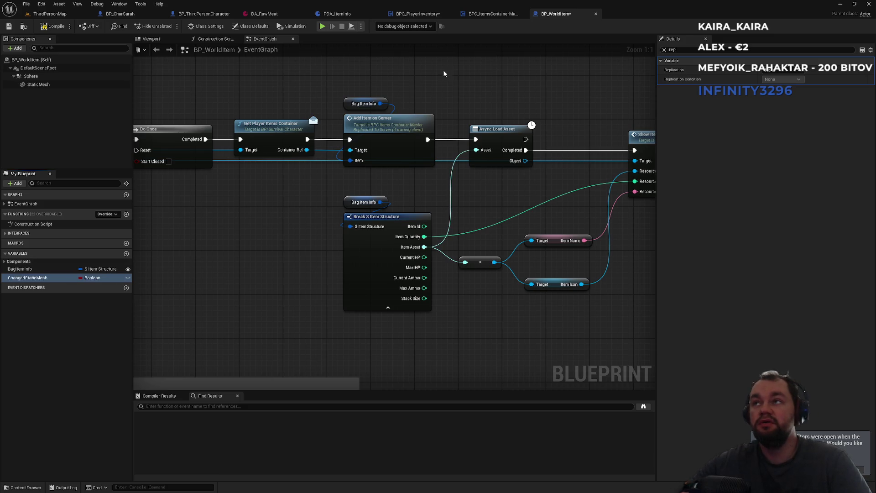
# Set ChangedStaticMesh's replication to RepNotify and compile
pyautogui.click(664, 50)
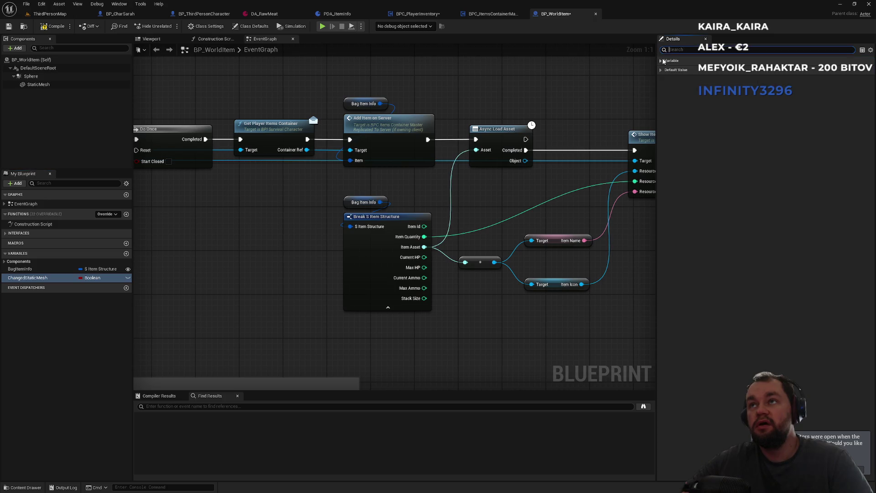
pyautogui.click(662, 61)
pyautogui.click(771, 153)
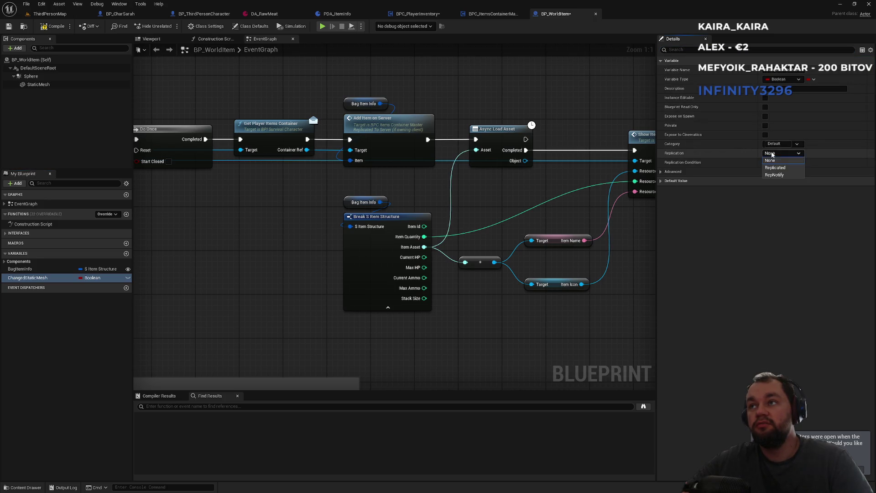
pyautogui.click(774, 175)
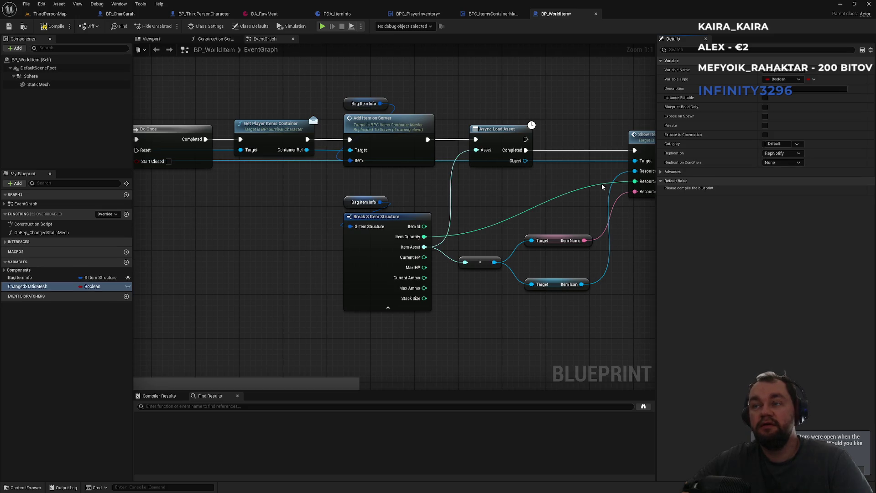
pyautogui.click(53, 26)
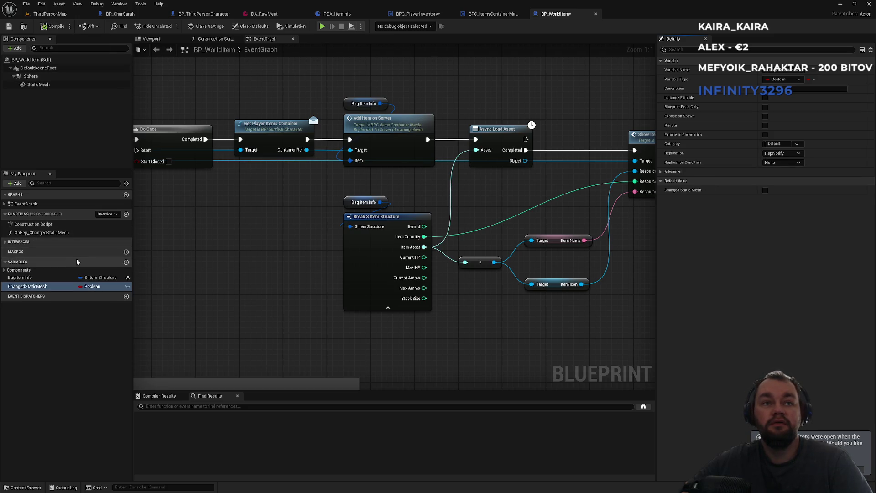
# Change ChangedStaticMesh's type to Static Mesh Object Reference and recompile
pyautogui.click(784, 79)
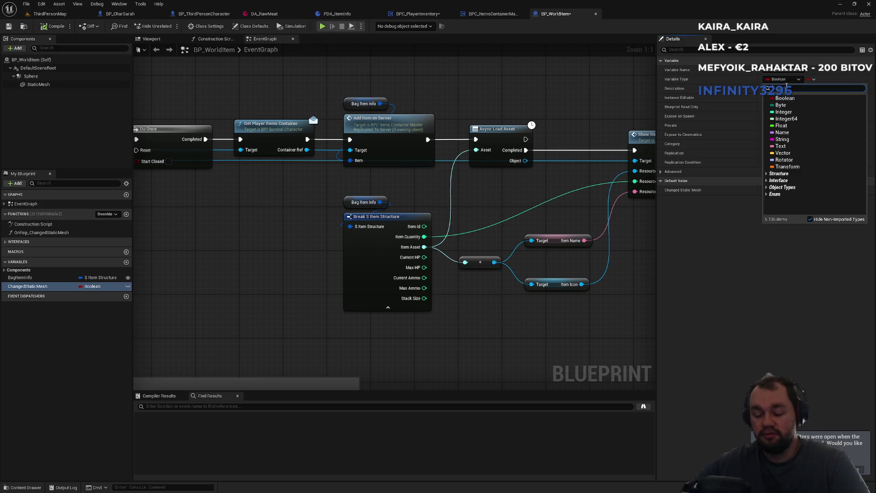
pyautogui.write('s')
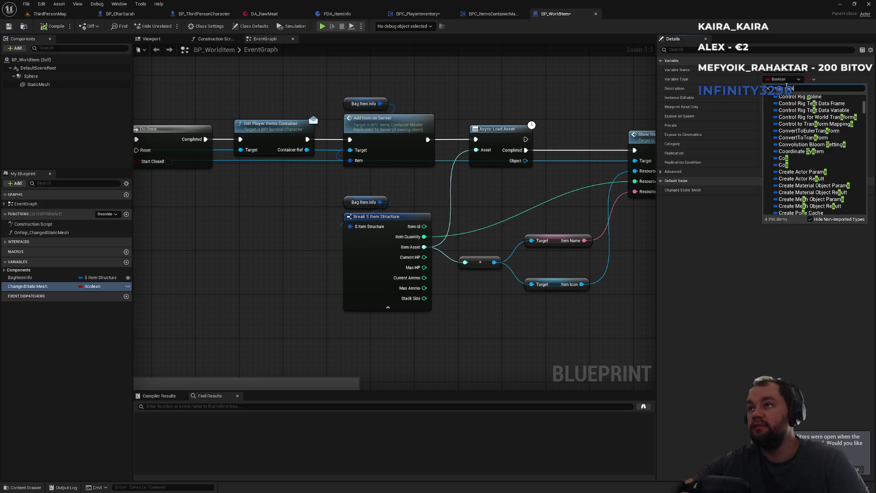
pyautogui.write('tatic mesh')
pyautogui.moveTo(813, 164)
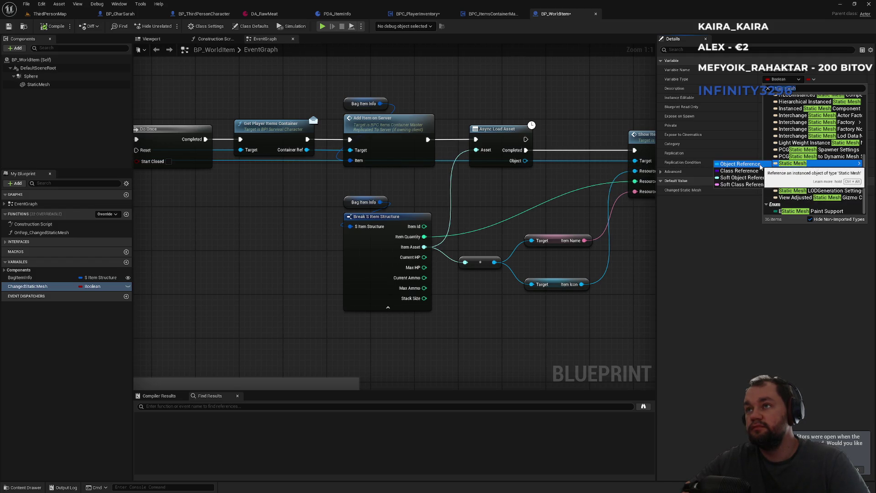
pyautogui.click(759, 165)
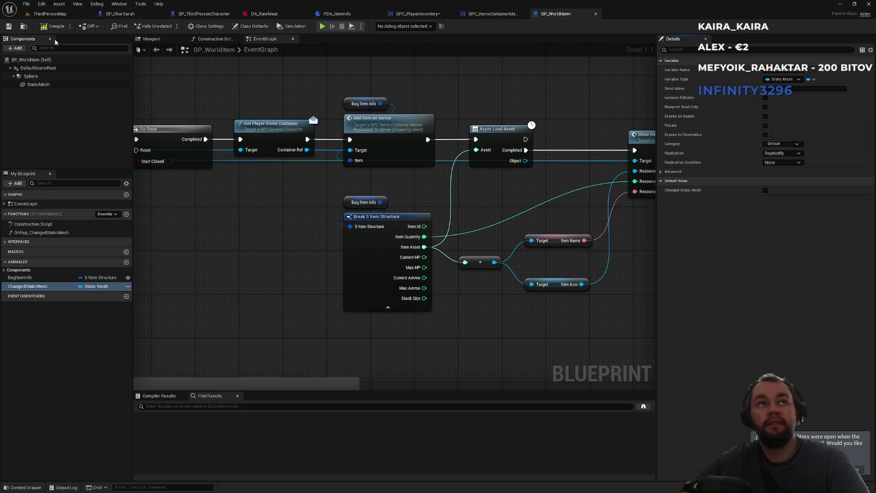
pyautogui.click(48, 27)
pyautogui.moveTo(314, 241); pyautogui.dragTo(177, 247)
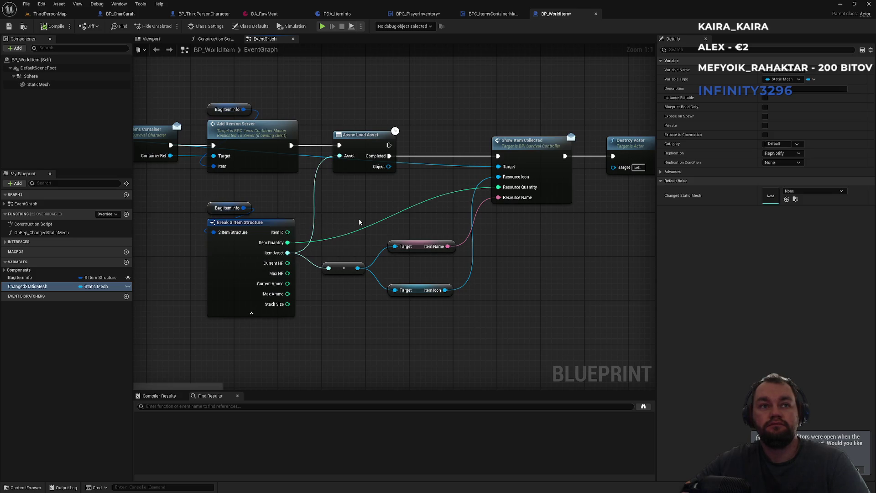
# Pan and zoom out the BP_WorldItem graph, then switch to BPC_PlayerInventory's DropItem function
pyautogui.moveTo(383, 209)
pyautogui.mouseDown()
pyautogui.moveTo(243, 212)
pyautogui.moveTo(430, 200)
pyautogui.moveTo(429, 176)
pyautogui.mouseUp()
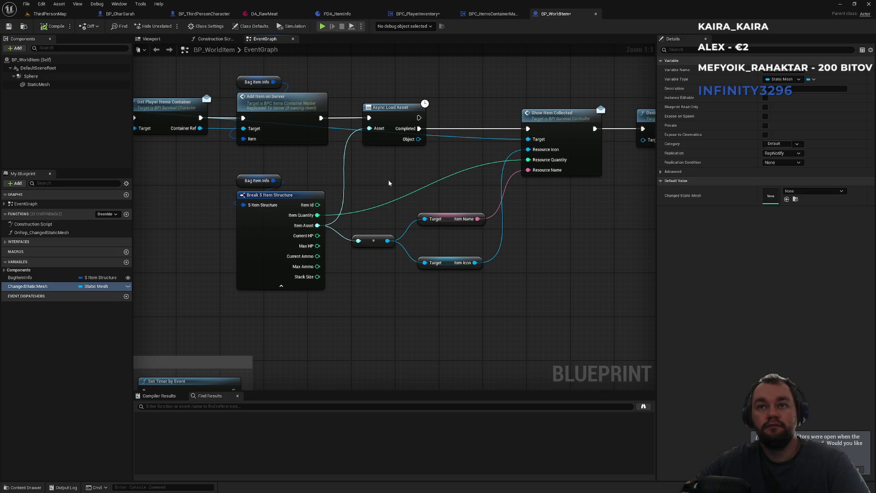
pyautogui.moveTo(432, 178); pyautogui.dragTo(427, 172)
pyautogui.scroll(-4, 427, 171)
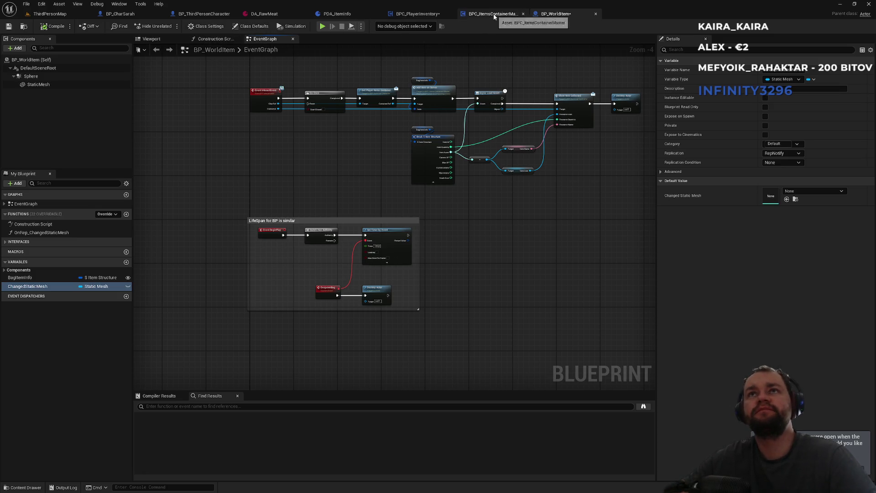
pyautogui.click(411, 14)
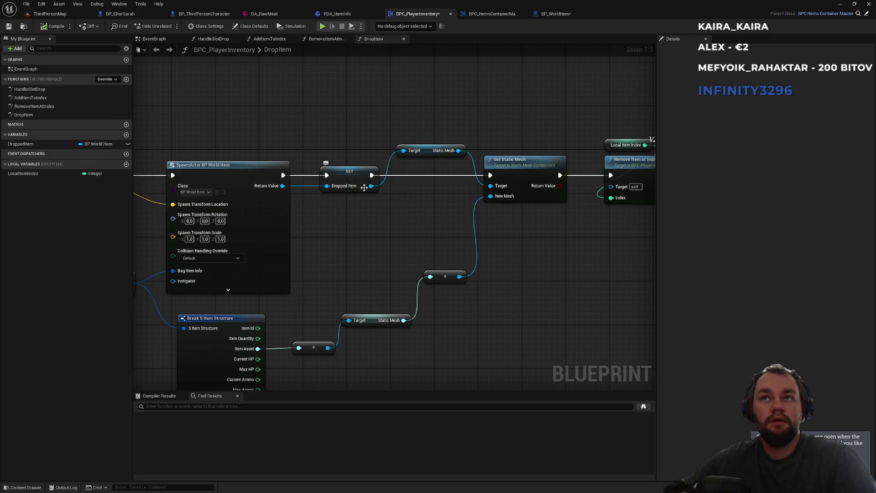
# Add a SET w/ Notify Changed Static Mesh node on Dropped Item, fed by the item's static mesh
pyautogui.click(533, 14)
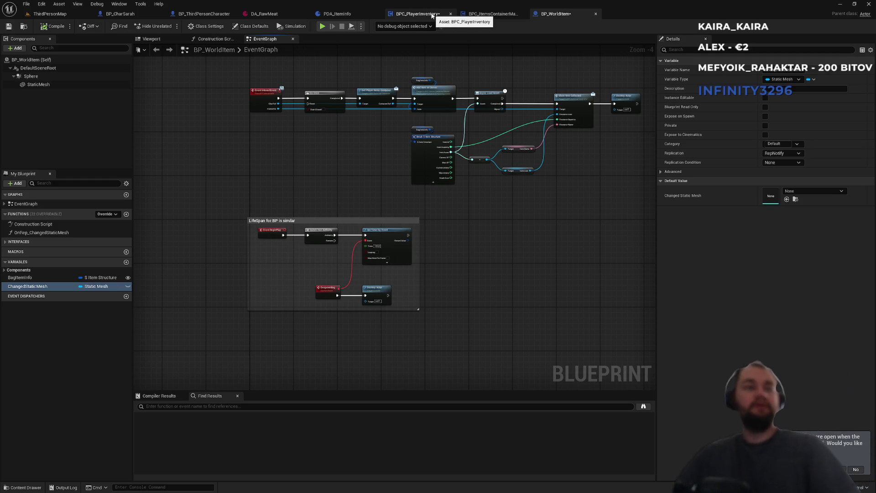
pyautogui.click(431, 15)
pyautogui.moveTo(371, 186); pyautogui.dragTo(403, 231)
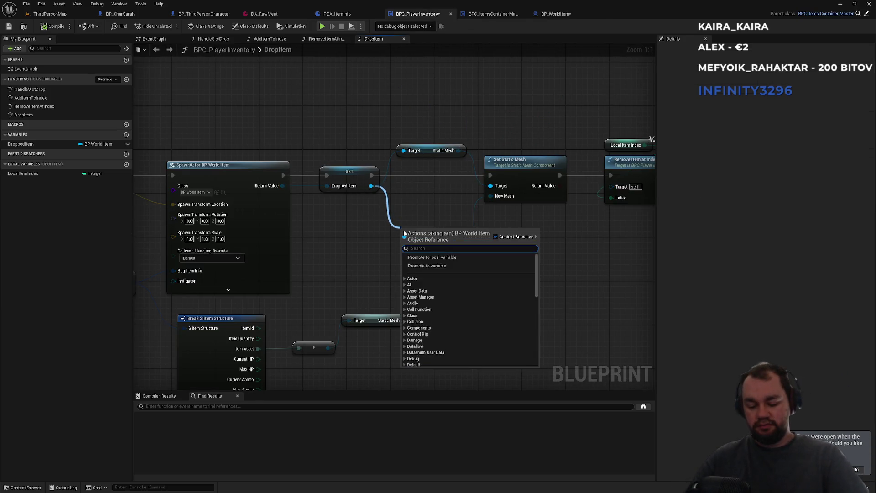
pyautogui.write('change')
pyautogui.press('Down')
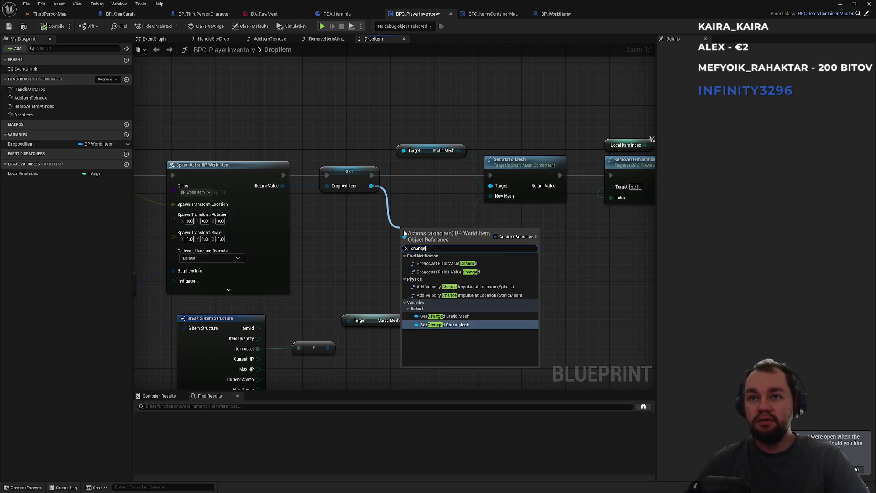
pyautogui.press('Return')
pyautogui.moveTo(439, 233); pyautogui.dragTo(449, 212)
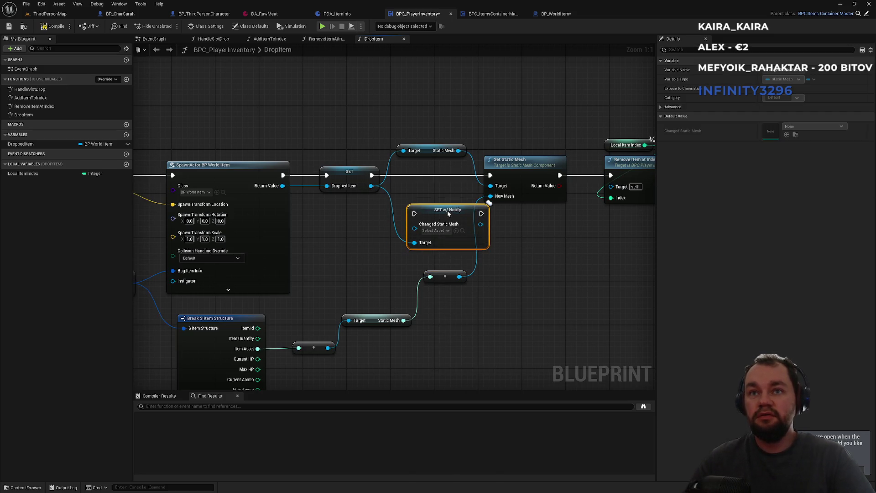
pyautogui.moveTo(458, 277); pyautogui.dragTo(414, 224)
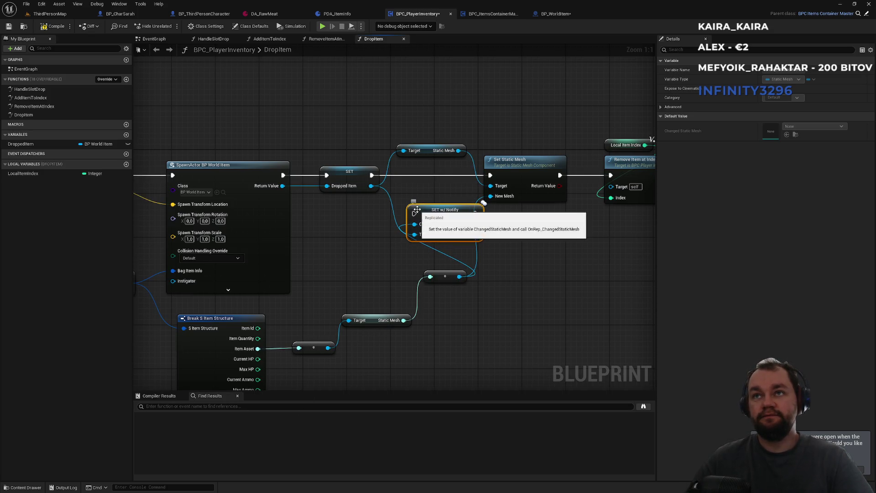
# Route execution SET → SET w/ Notify → Remove Item at Index; delete Set Static Mesh and its getter
pyautogui.press('f')
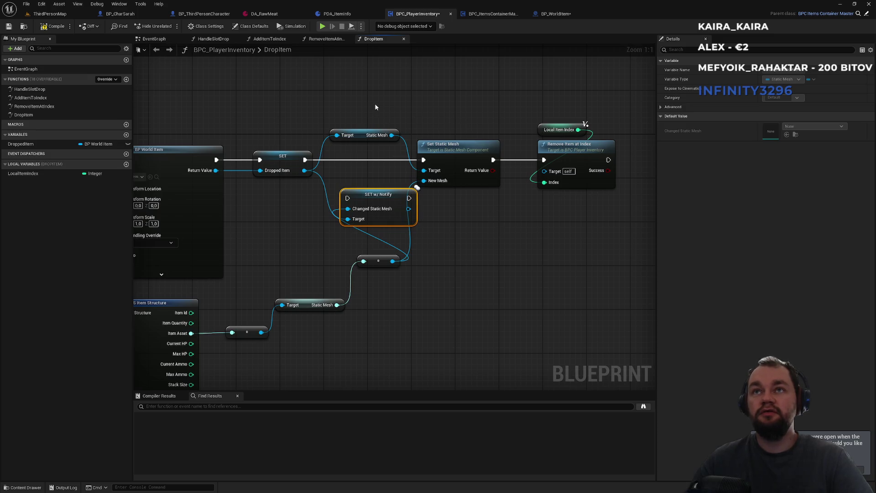
pyautogui.moveTo(351, 200); pyautogui.dragTo(305, 160)
pyautogui.moveTo(412, 199)
pyautogui.mouseDown()
pyautogui.moveTo(536, 160)
pyautogui.moveTo(523, 162)
pyautogui.mouseUp()
pyautogui.keyDown('alt'); pyautogui.click(495, 159); pyautogui.keyUp('alt')
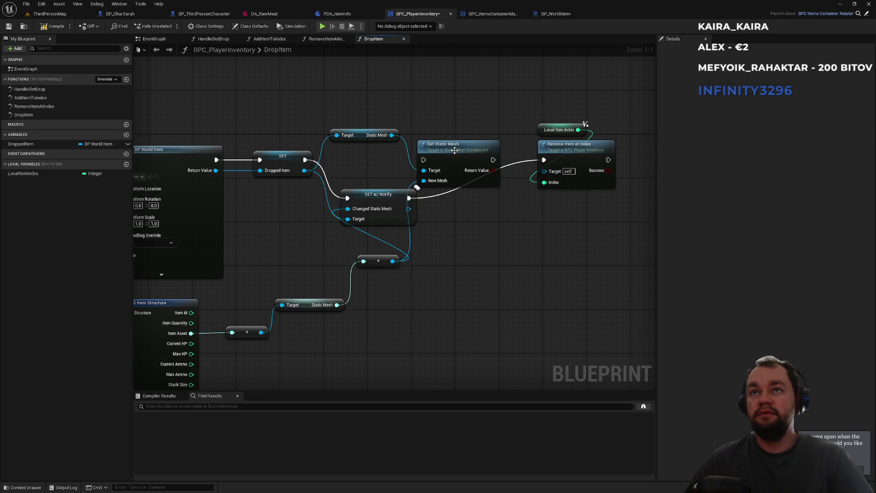
pyautogui.moveTo(457, 153); pyautogui.dragTo(462, 109)
pyautogui.click(437, 226)
pyautogui.click(462, 142)
pyautogui.press('Delete')
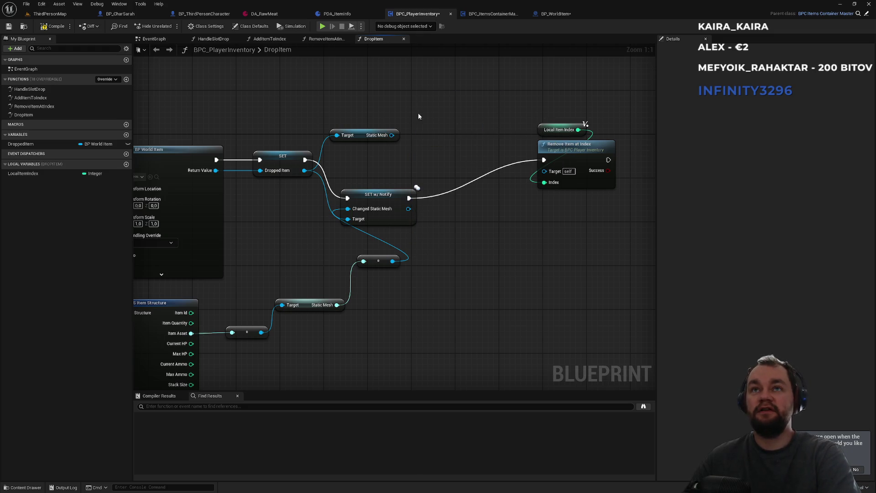
pyautogui.click(365, 135)
pyautogui.press('Delete')
# Align SET w/ Notify, Local Item Index and Remove Item at Index along the execution line
pyautogui.moveTo(377, 194); pyautogui.dragTo(381, 155)
pyautogui.moveTo(568, 114); pyautogui.dragTo(598, 183)
pyautogui.moveTo(579, 146); pyautogui.dragTo(495, 152)
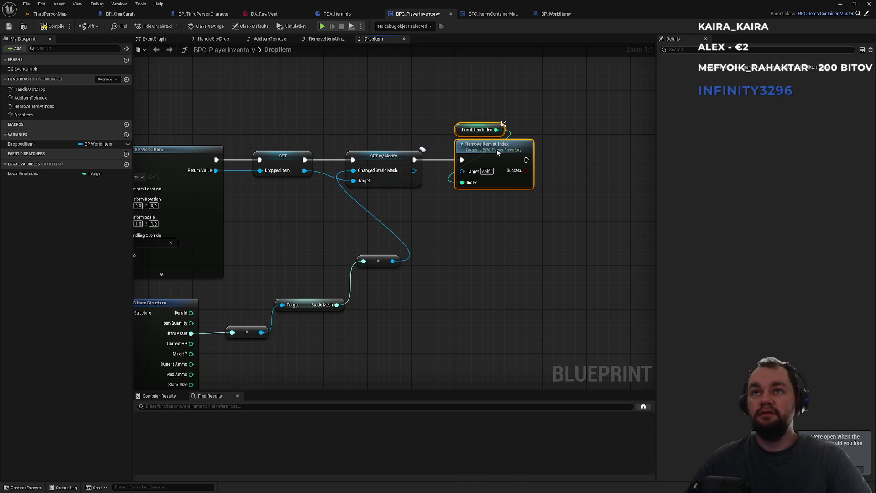
pyautogui.moveTo(369, 262); pyautogui.dragTo(369, 278)
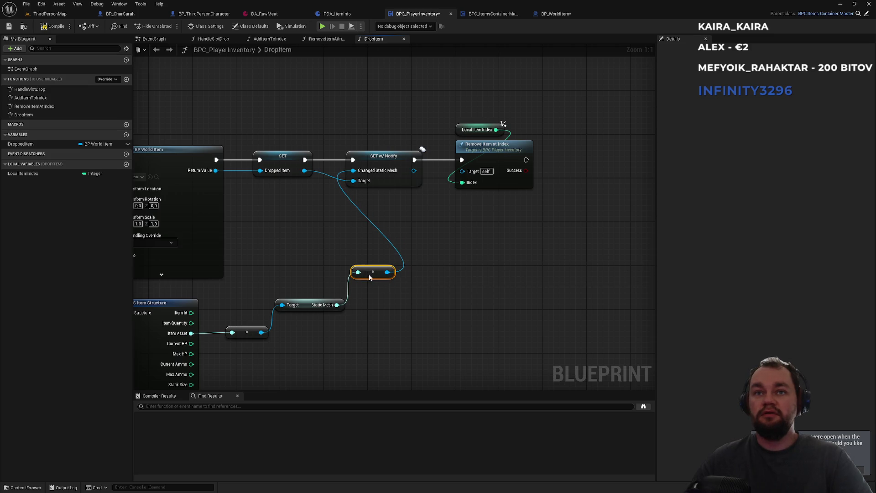
pyautogui.moveTo(541, 117); pyautogui.dragTo(343, 192)
pyautogui.moveTo(420, 151); pyautogui.dragTo(470, 151)
pyautogui.click(429, 258)
# Tidy the reroute points and Static Mesh getter, then return to BP_WorldItem
pyautogui.moveTo(417, 263); pyautogui.dragTo(254, 361)
pyautogui.moveTo(246, 331)
pyautogui.mouseDown()
pyautogui.moveTo(236, 332)
pyautogui.moveTo(284, 269)
pyautogui.moveTo(290, 292)
pyautogui.mouseUp()
pyautogui.click(237, 321)
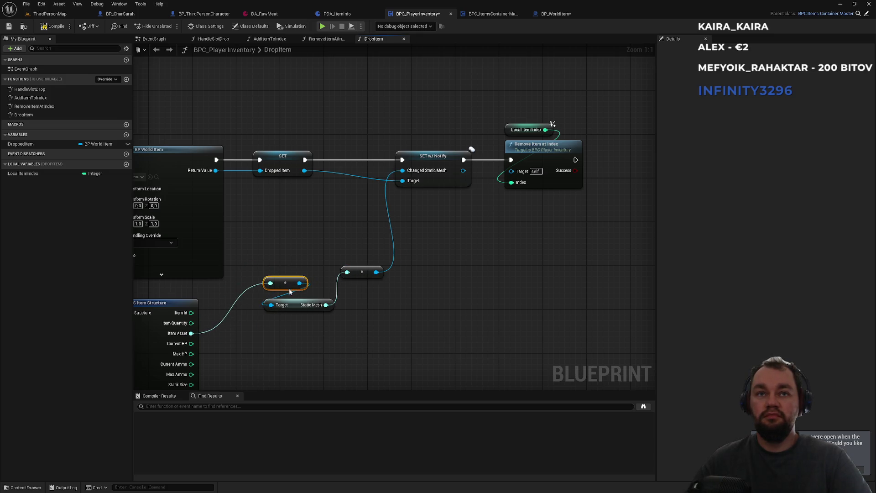
pyautogui.moveTo(367, 275)
pyautogui.mouseDown()
pyautogui.moveTo(290, 325)
pyautogui.moveTo(262, 276)
pyautogui.mouseUp()
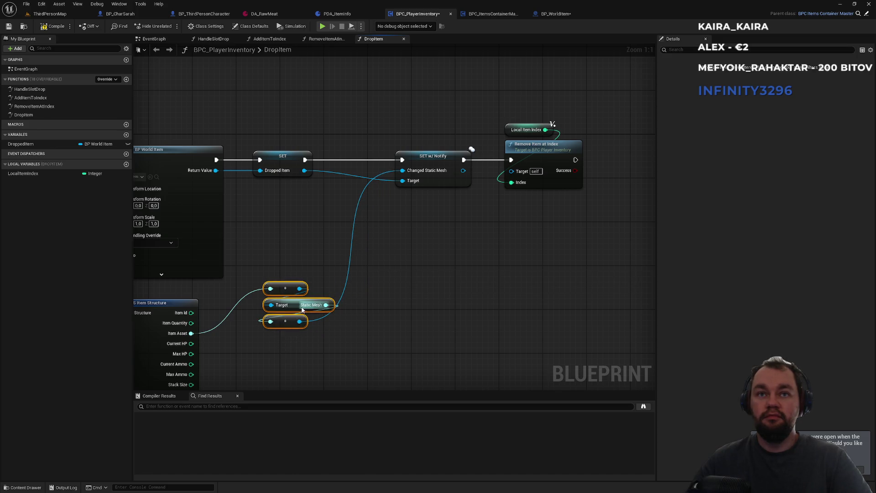
pyautogui.moveTo(279, 305); pyautogui.dragTo(262, 283)
pyautogui.moveTo(439, 159); pyautogui.dragTo(393, 158)
pyautogui.moveTo(515, 103)
pyautogui.mouseDown()
pyautogui.moveTo(566, 156)
pyautogui.moveTo(528, 149)
pyautogui.mouseUp()
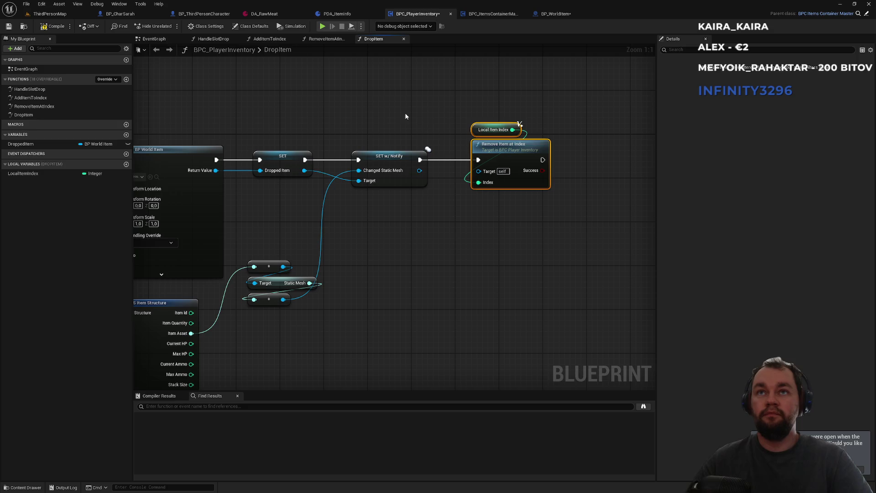
pyautogui.click(434, 136)
pyautogui.moveTo(434, 137); pyautogui.dragTo(520, 121)
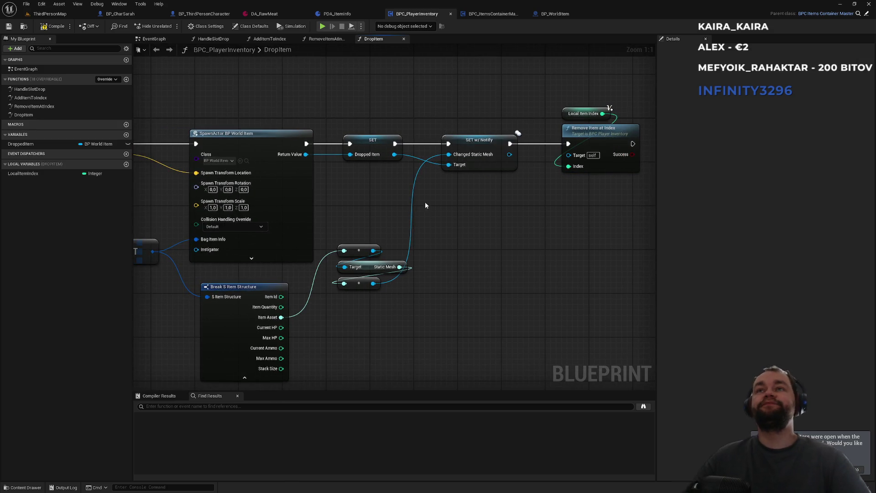
pyautogui.click(482, 18)
pyautogui.click(556, 15)
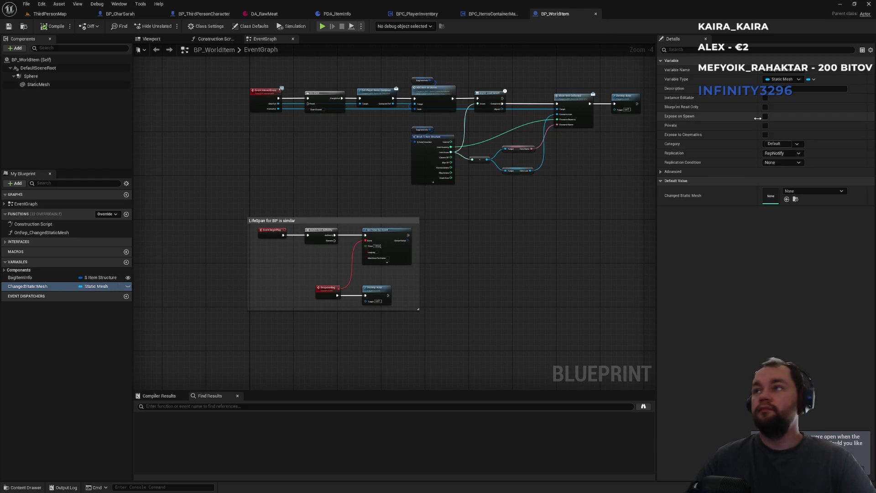
# In OnRep_ChangedStaticMesh, call Set Static Mesh on the StaticMesh component with Changed Static Mesh
pyautogui.doubleClick(53, 232)
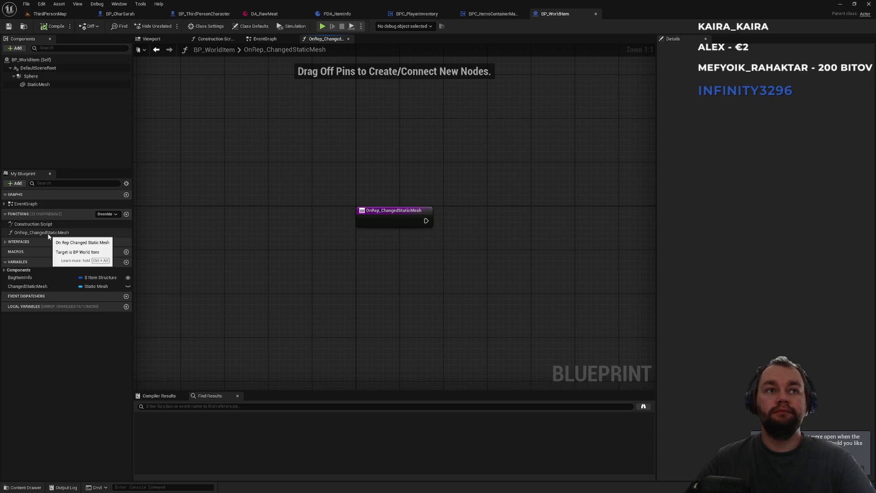
pyautogui.moveTo(38, 289)
pyautogui.mouseDown()
pyautogui.moveTo(354, 291)
pyautogui.moveTo(375, 257)
pyautogui.mouseUp()
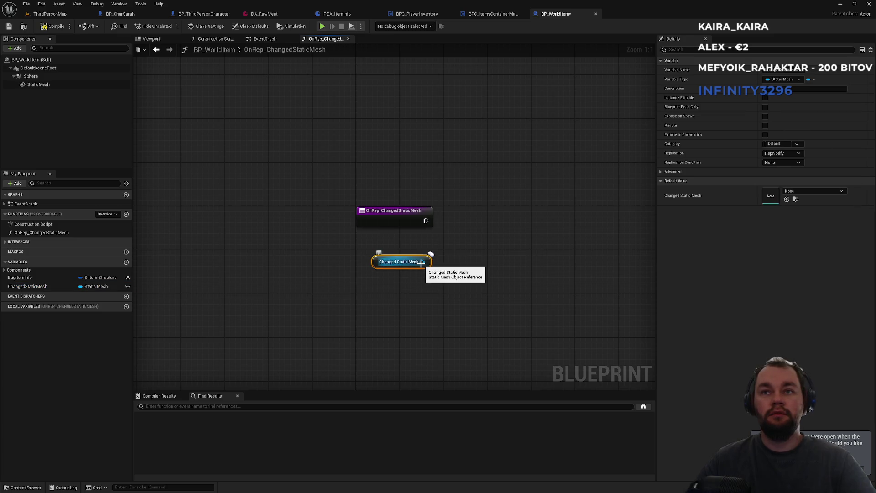
pyautogui.moveTo(43, 85)
pyautogui.mouseDown()
pyautogui.moveTo(506, 196)
pyautogui.moveTo(446, 176)
pyautogui.moveTo(508, 214)
pyautogui.mouseUp()
pyautogui.write('set')
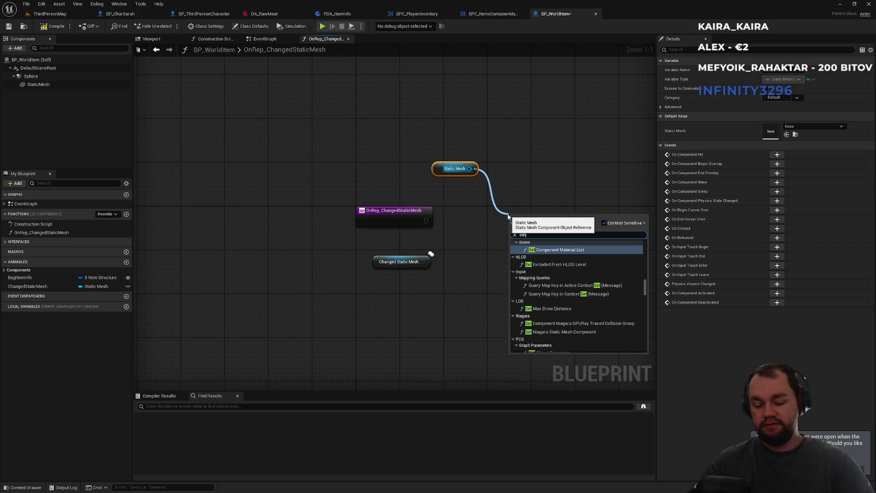
pyautogui.write(' static')
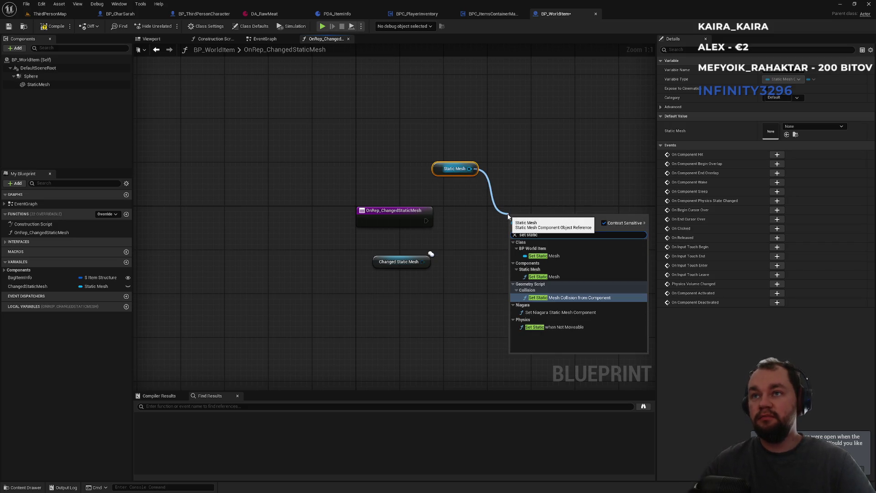
pyautogui.press('Up')
pyautogui.press('Return')
pyautogui.moveTo(426, 258); pyautogui.dragTo(515, 263)
pyautogui.moveTo(508, 233); pyautogui.dragTo(427, 221)
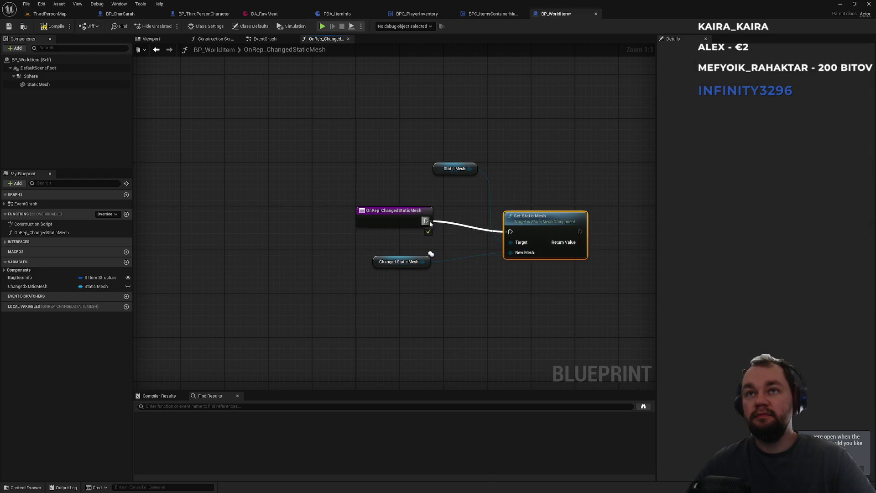
# Arrange the OnRep_ChangedStaticMesh nodes, then compile and save BP_WorldItem
pyautogui.moveTo(524, 221); pyautogui.dragTo(497, 209)
pyautogui.click(461, 187)
pyautogui.moveTo(435, 170)
pyautogui.mouseDown()
pyautogui.moveTo(479, 191)
pyautogui.moveTo(494, 212)
pyautogui.mouseUp()
pyautogui.keyDown('ctrl'); pyautogui.click(509, 212); pyautogui.keyUp('ctrl')
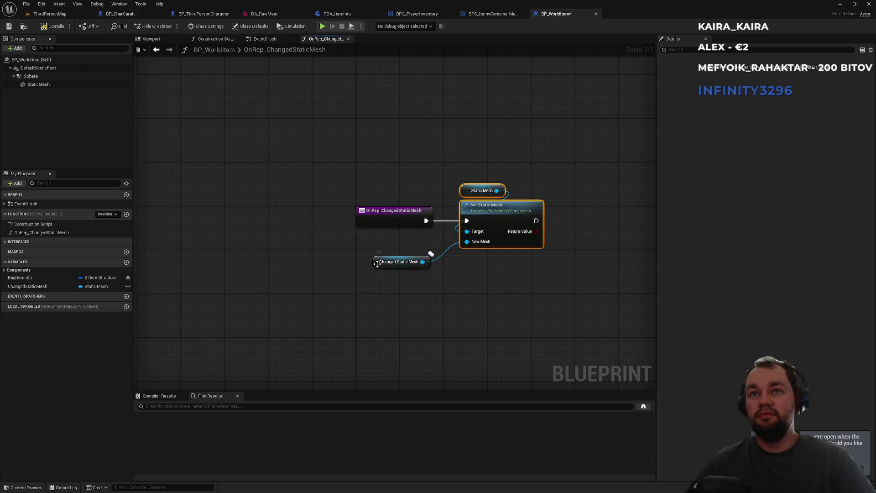
pyautogui.moveTo(377, 263); pyautogui.dragTo(365, 258)
pyautogui.click(274, 183)
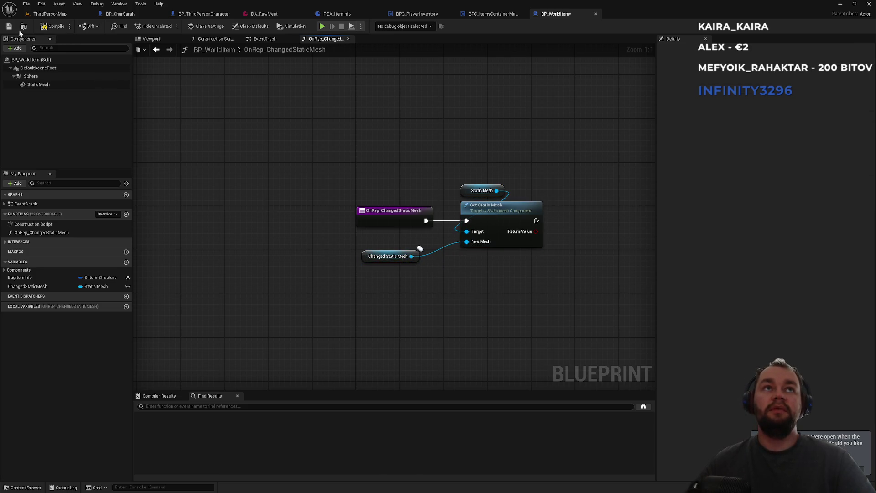
pyautogui.click(52, 27)
pyautogui.hotkey('ctrl', 's')
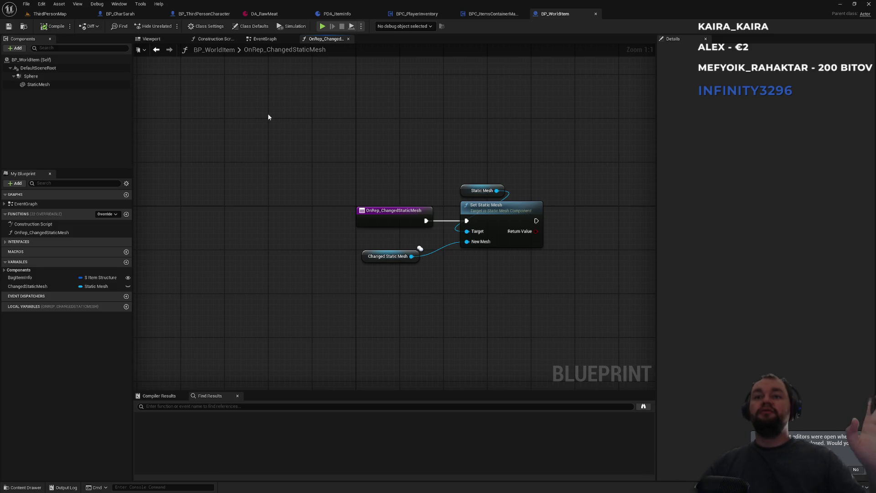
# Play-test ThirdPersonMap in PIE, toggling the client inventory with I, then stop the session
pyautogui.click(45, 13)
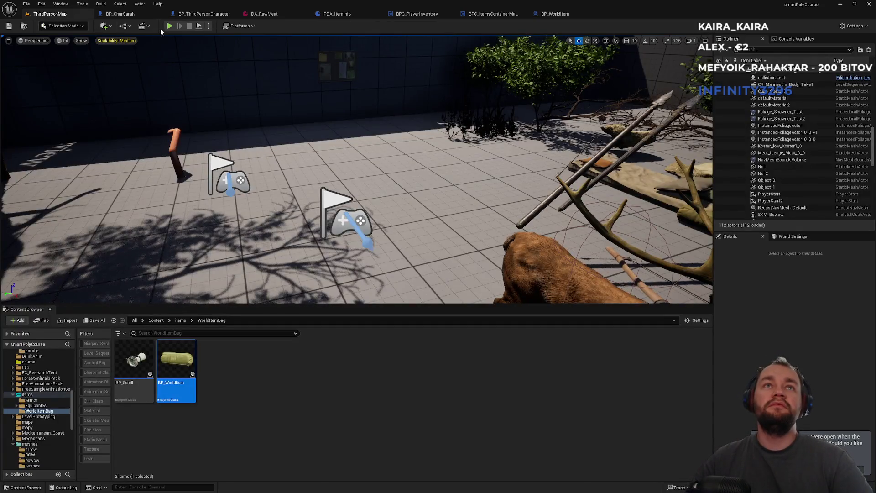
pyautogui.click(167, 27)
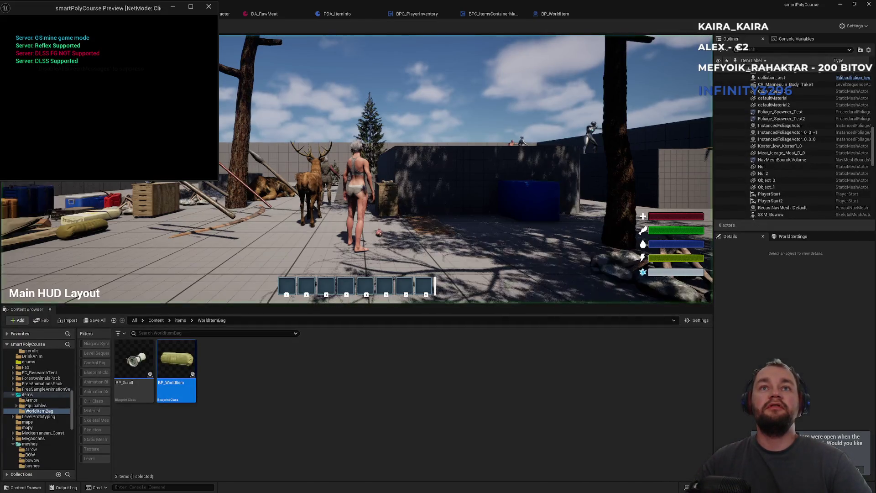
pyautogui.press('super')
pyautogui.press('Escape')
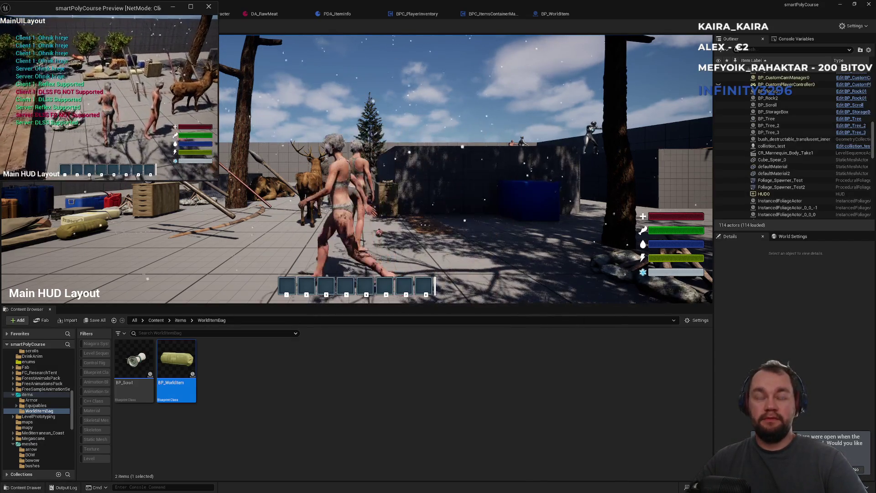
pyautogui.press('i')
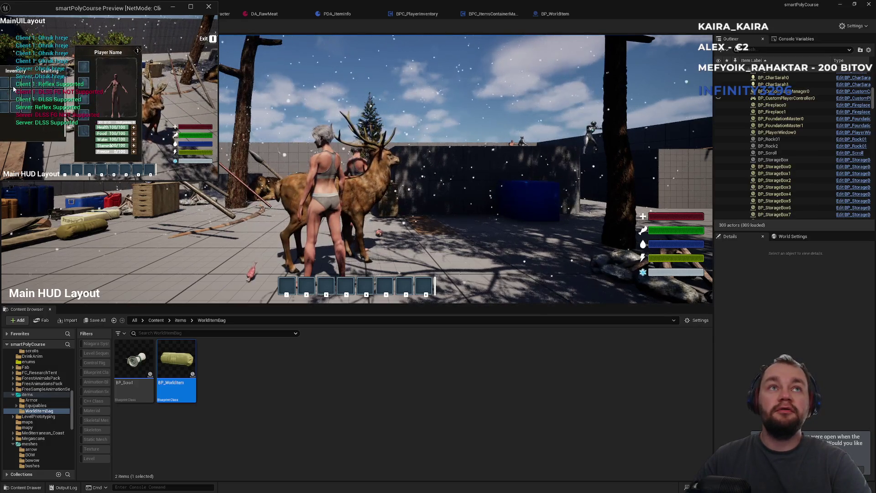
pyautogui.press('i')
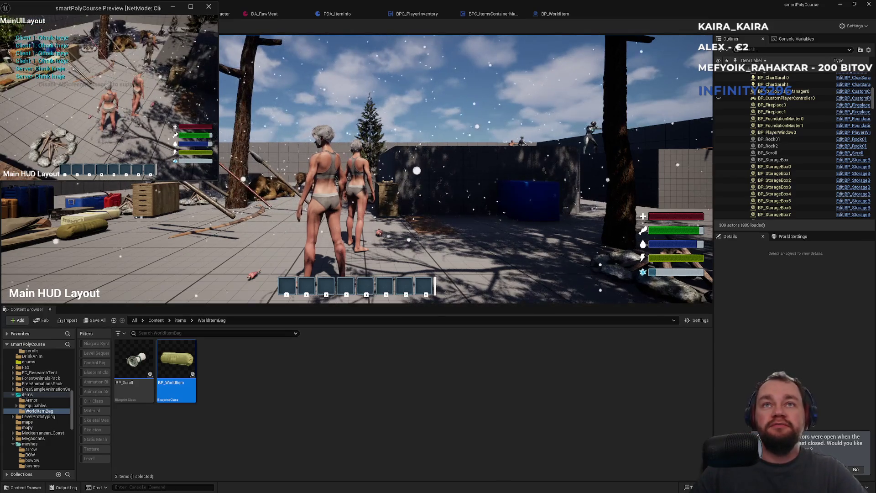
pyautogui.click(74, 97)
pyautogui.press('Escape')
# Open yr.no in a new browser tab and load the Jaroměřice forecast
pyautogui.press('super')
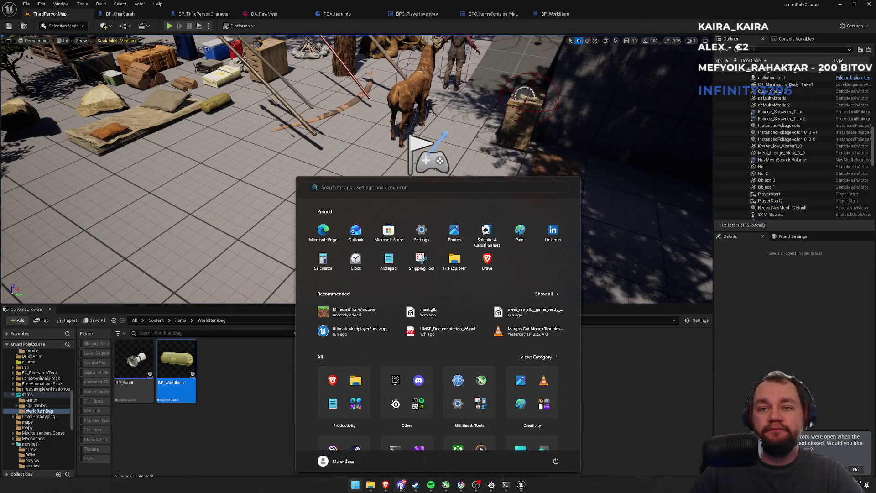
pyautogui.click(386, 486)
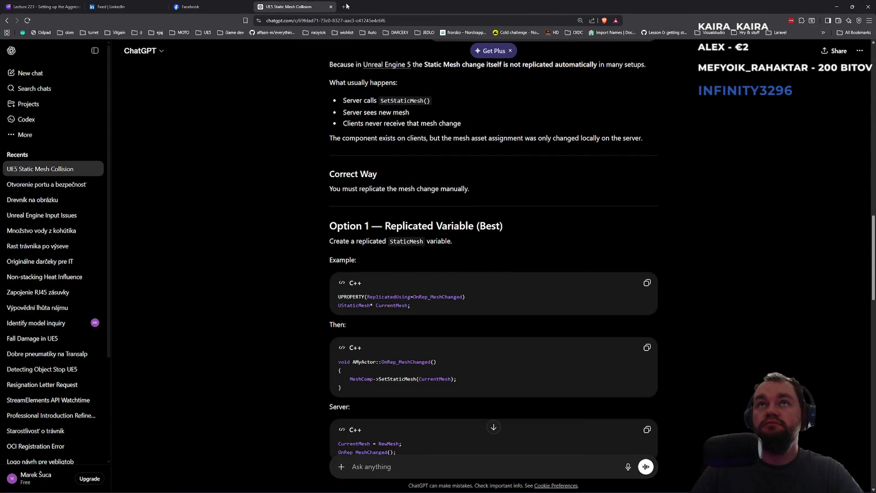
pyautogui.click(342, 7)
pyautogui.write('yr.no')
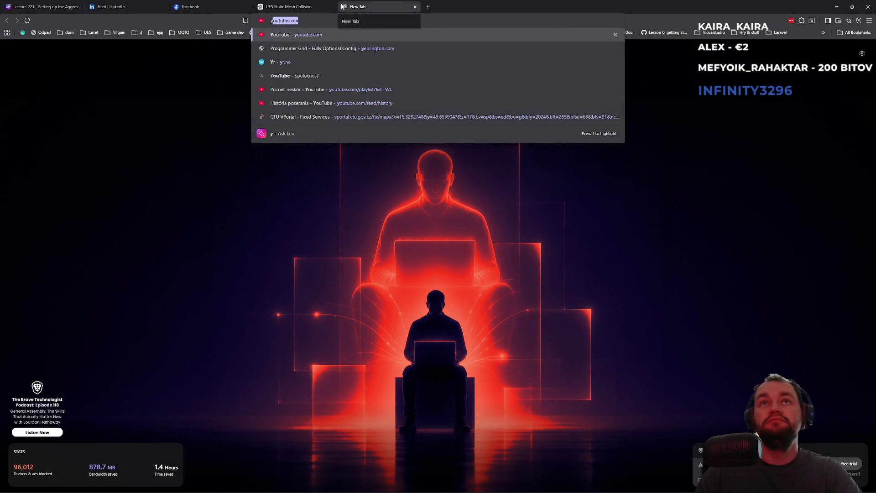
pyautogui.press('Return')
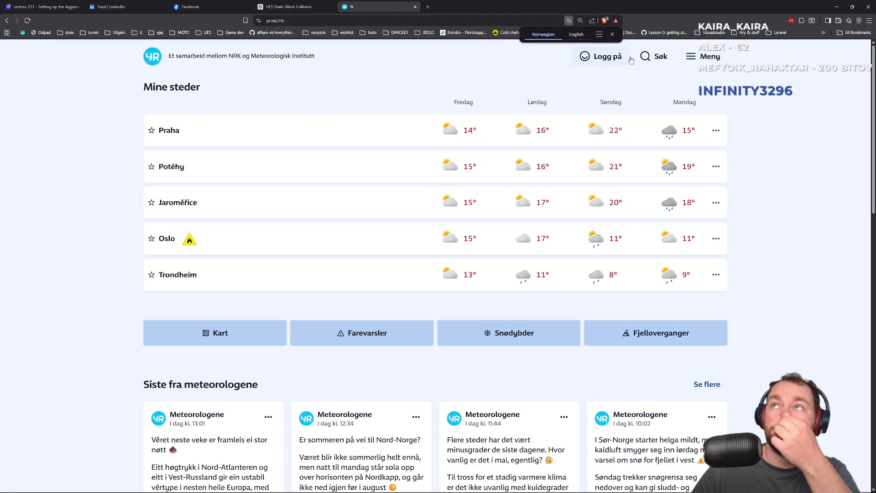
pyautogui.click(703, 56)
pyautogui.click(663, 56)
pyautogui.click(653, 58)
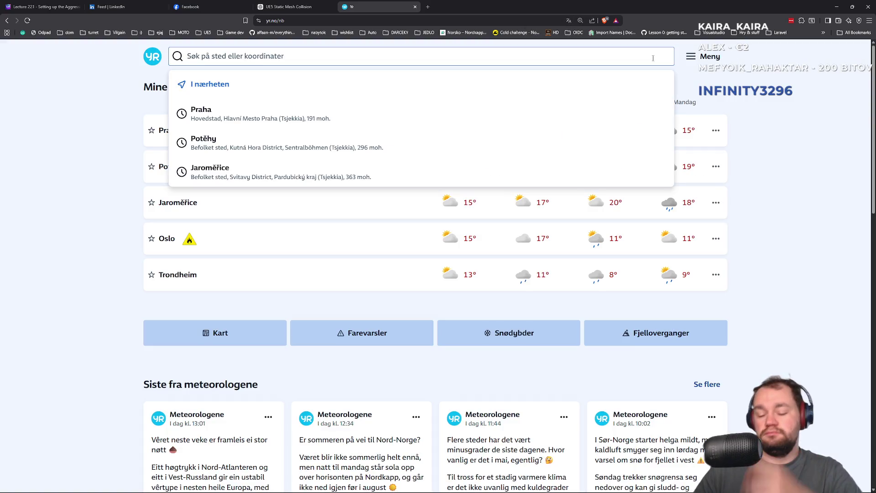
pyautogui.write('jarome')
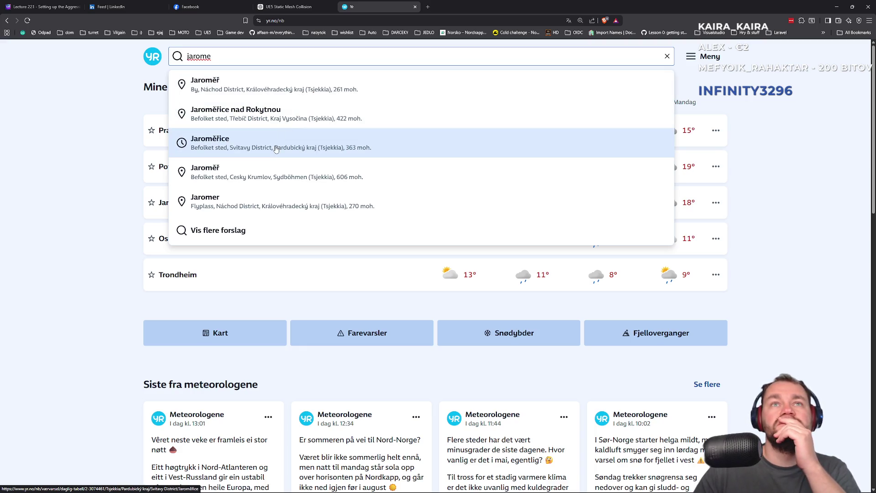
pyautogui.click(276, 149)
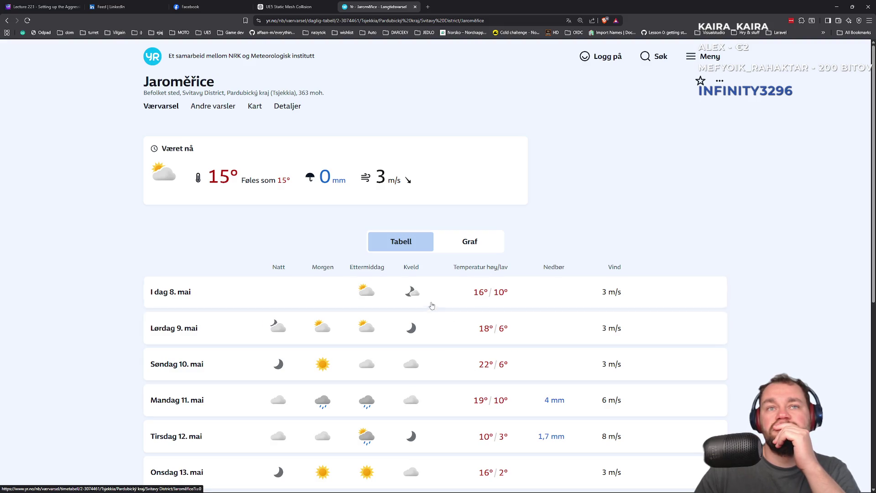
# Check hourly forecasts for Saturday 9, today 8 and Sunday 10 May, then close the tab
pyautogui.click(425, 338)
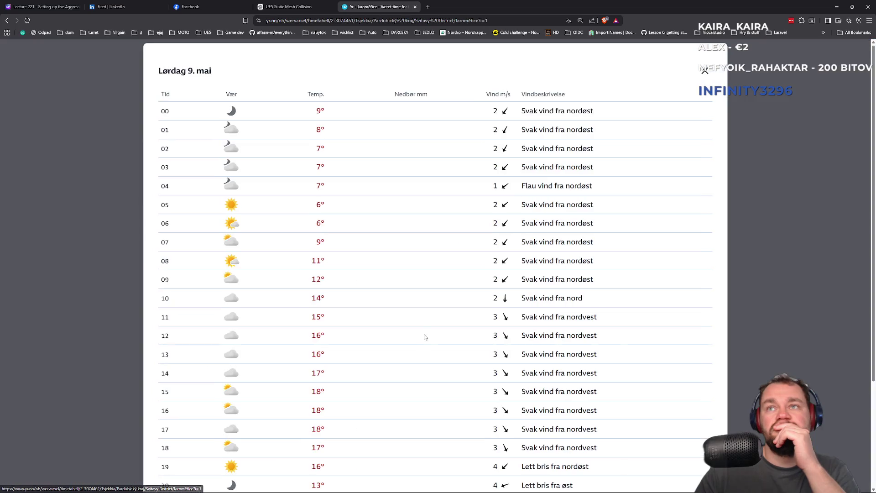
pyautogui.click(131, 222)
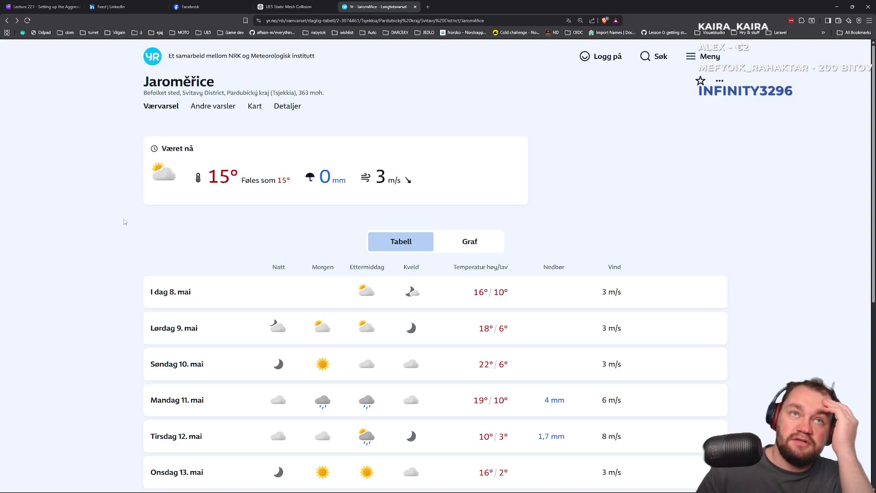
pyautogui.click(348, 306)
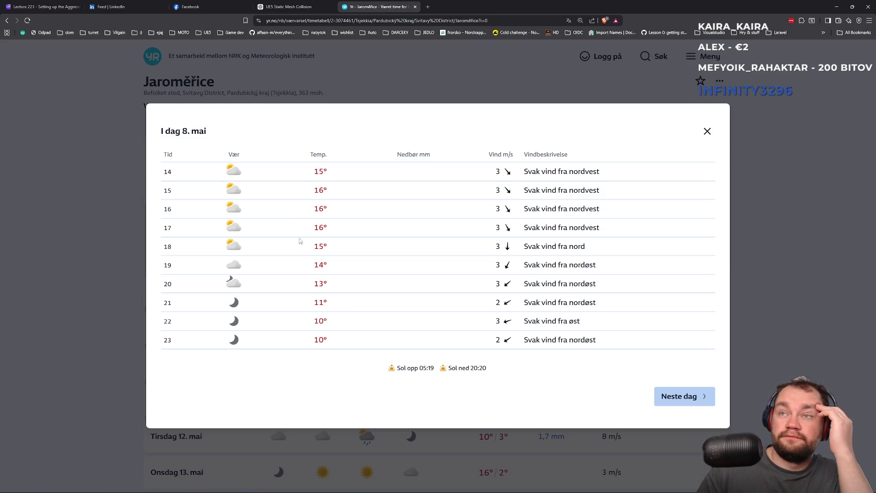
pyautogui.press('Escape')
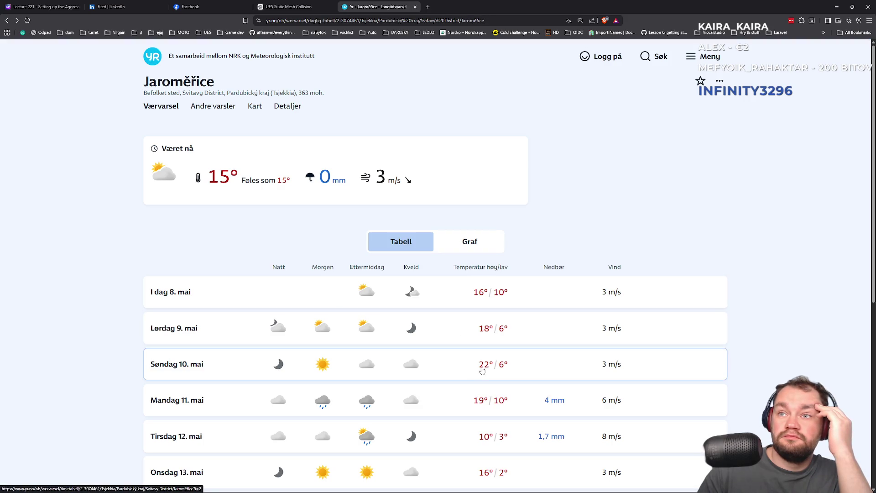
pyautogui.click(456, 371)
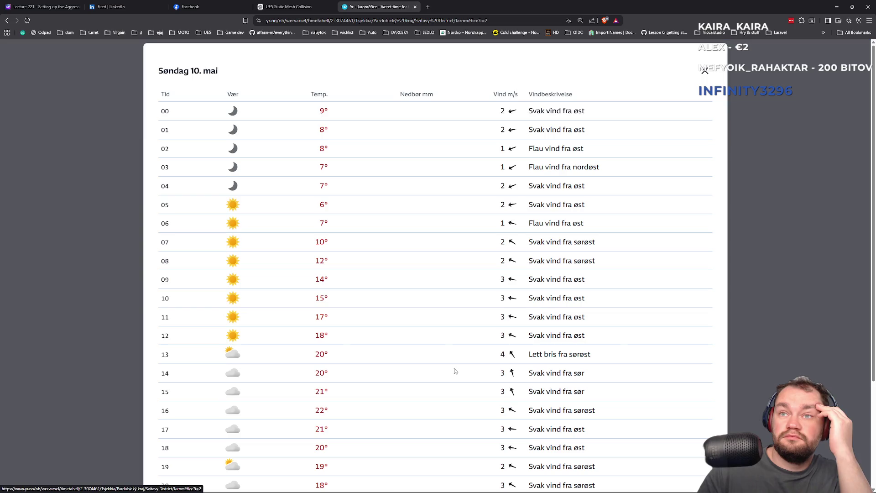
pyautogui.scroll(-5, 388, 288)
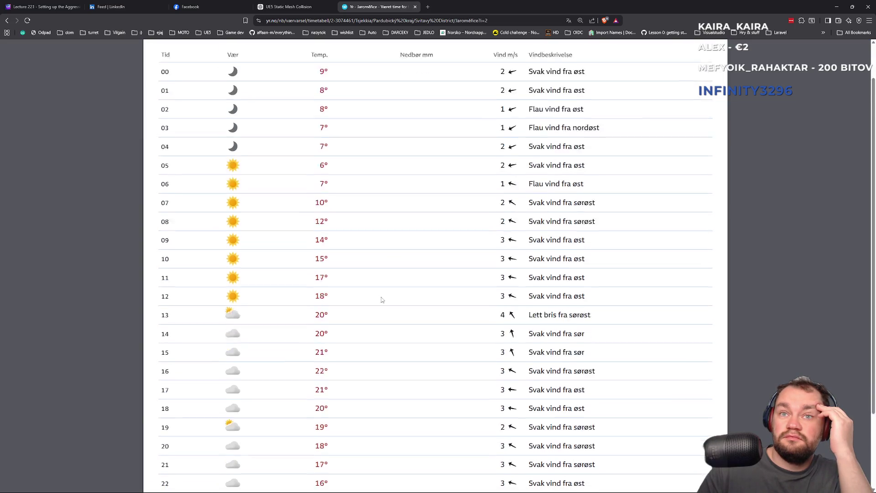
pyautogui.scroll(5, 378, 300)
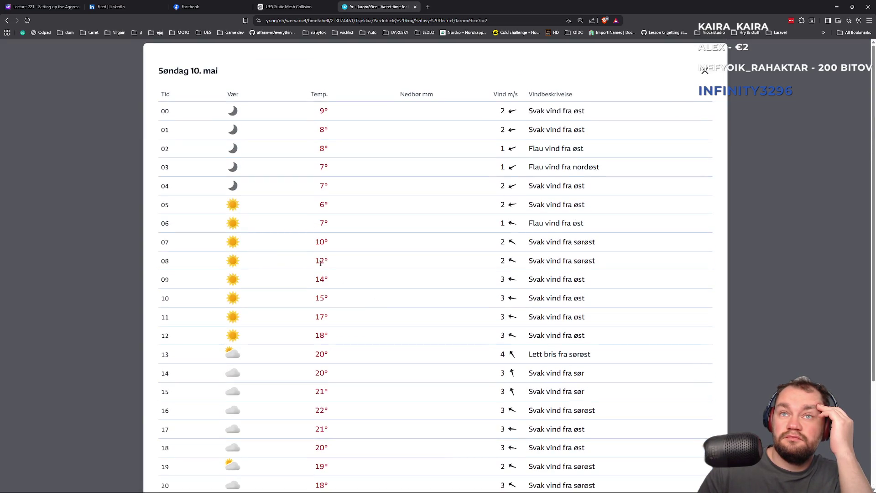
pyautogui.moveTo(314, 226); pyautogui.dragTo(337, 341)
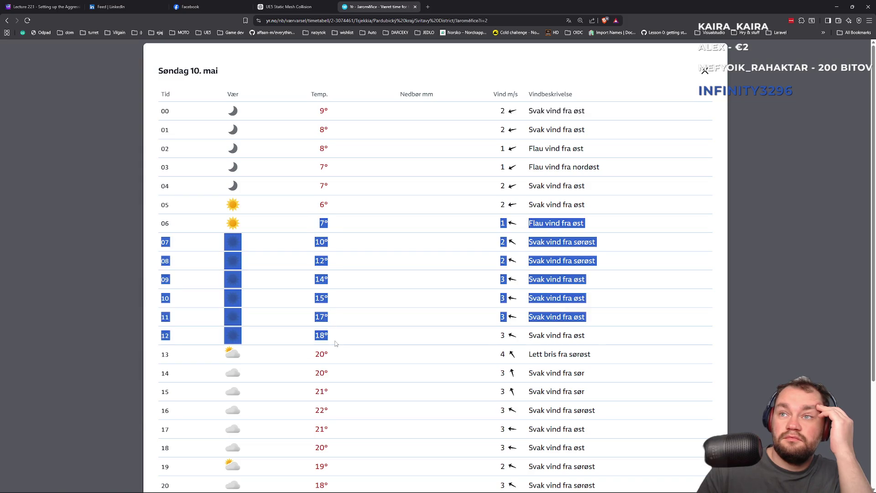
pyautogui.click(112, 245)
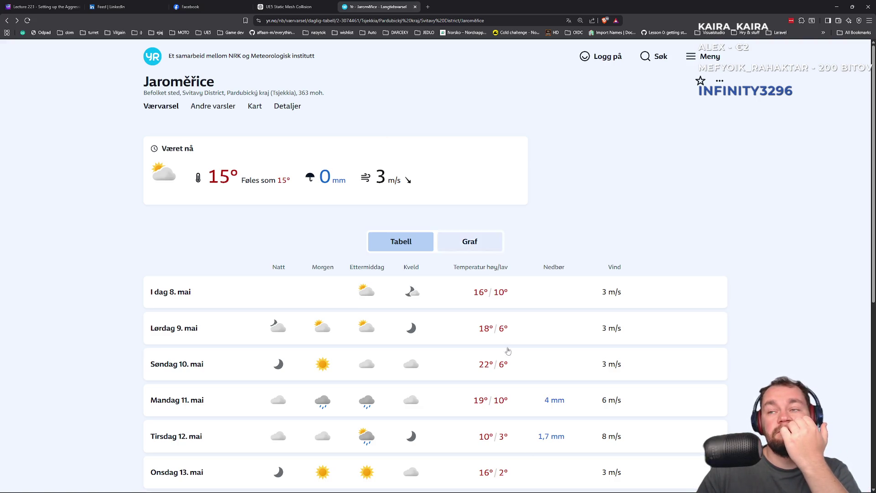
pyautogui.moveTo(544, 477)
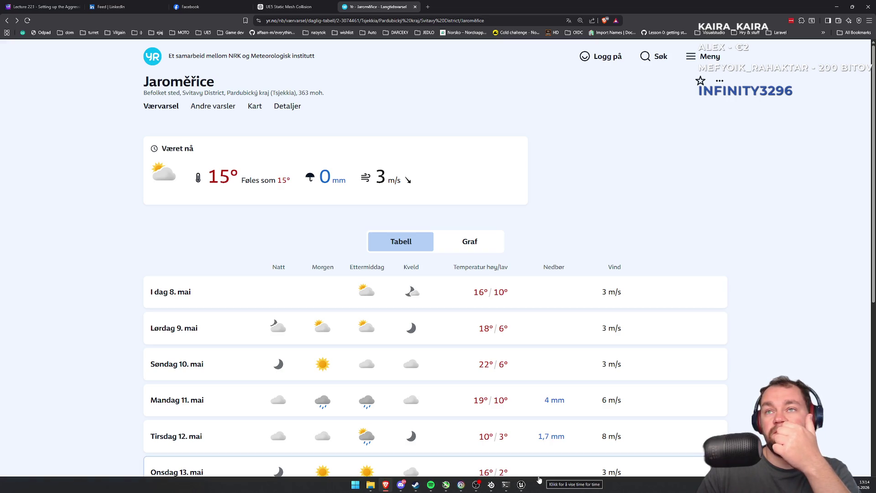
pyautogui.middleClick(360, 5)
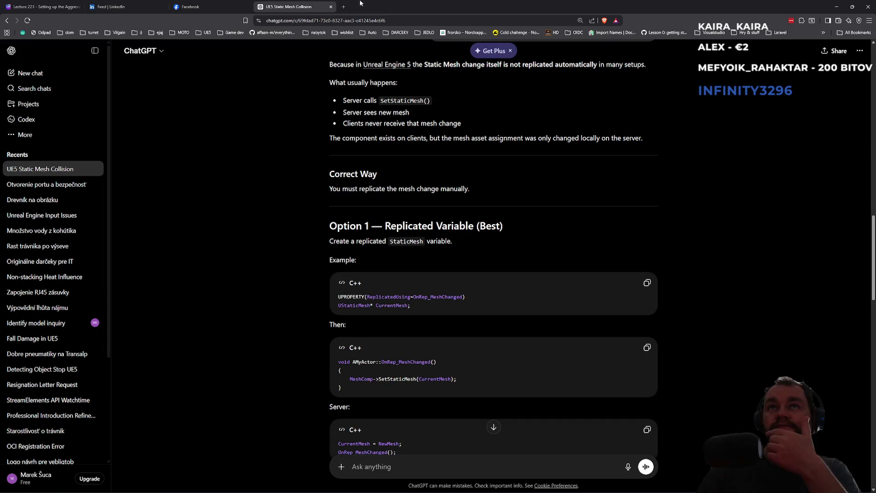
# Scroll to the end of ChatGPT's mesh replication answer and minimize the browser
pyautogui.scroll(-12, 475, 309)
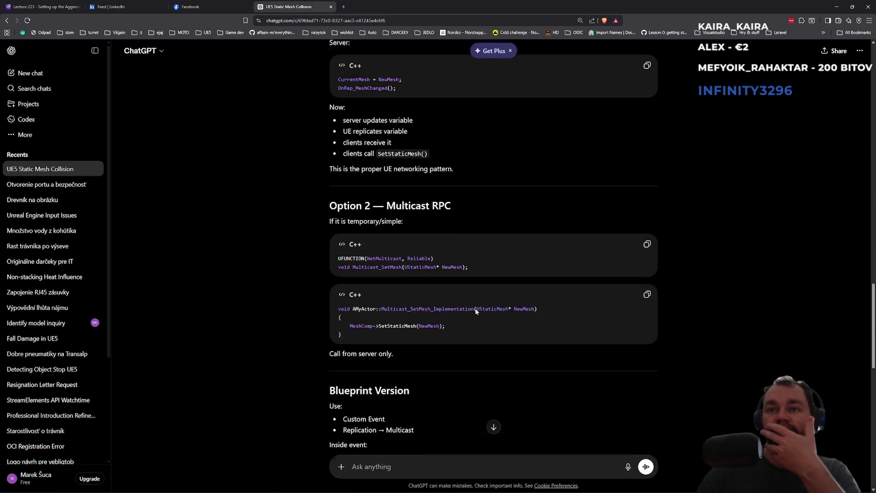
pyautogui.scroll(-9, 475, 309)
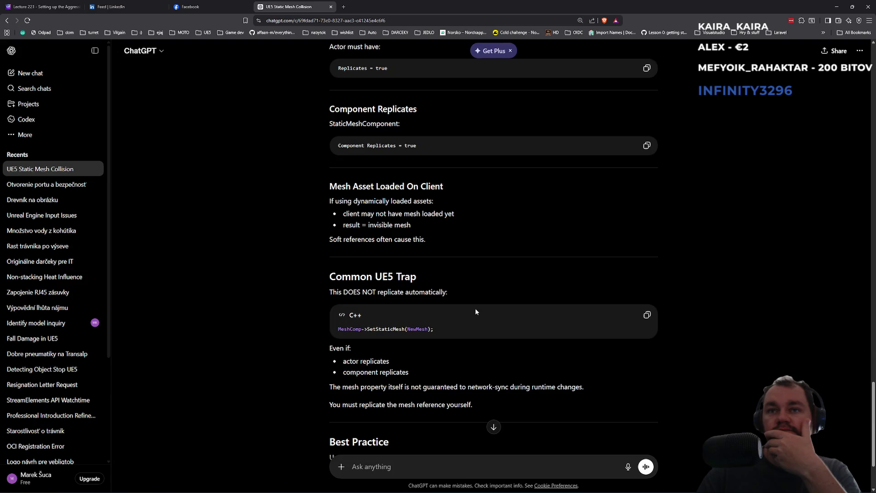
pyautogui.click(840, 7)
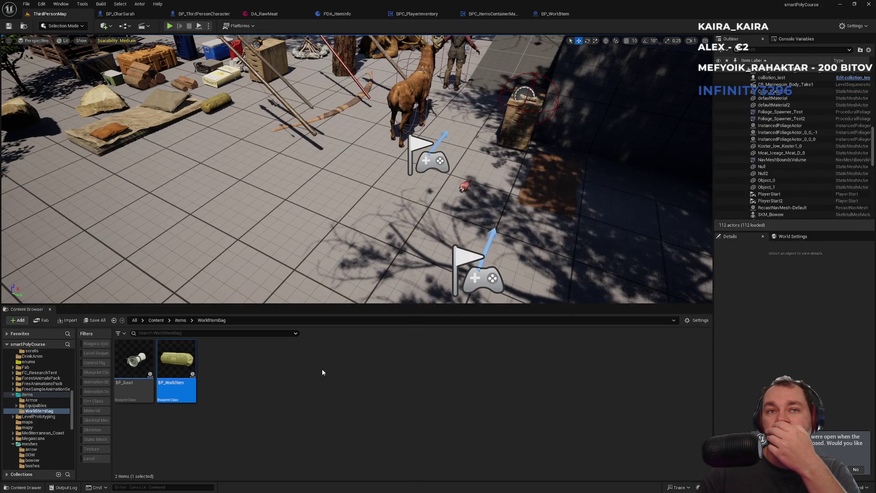
pyautogui.click(296, 408)
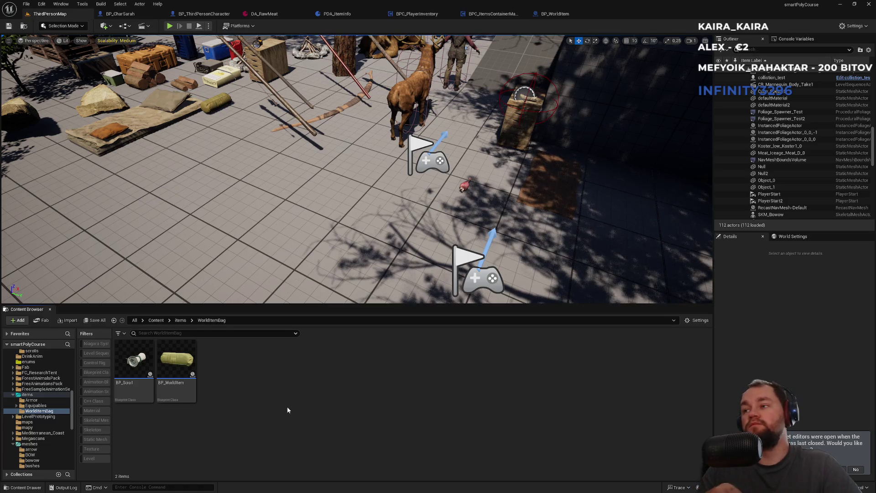
pyautogui.click(477, 17)
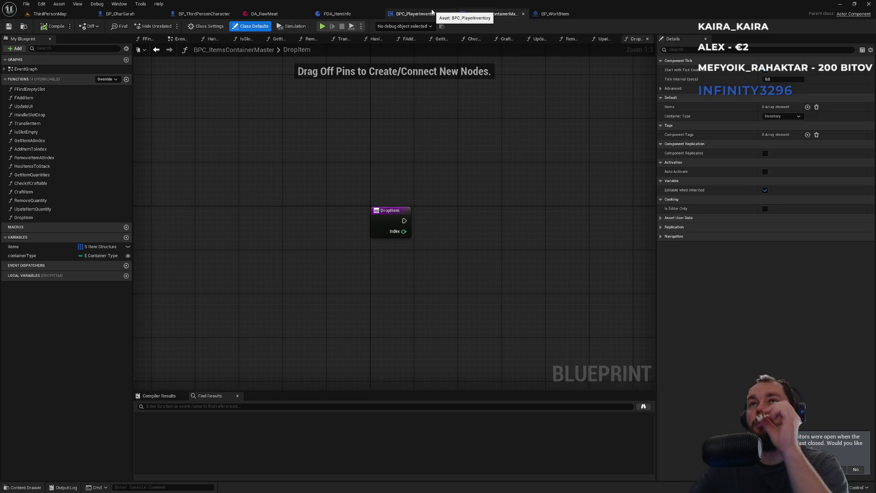
# Switch to BPC_PlayerInventory and frame DropItem from Branch through SET to Remove Item at Index
pyautogui.click(413, 13)
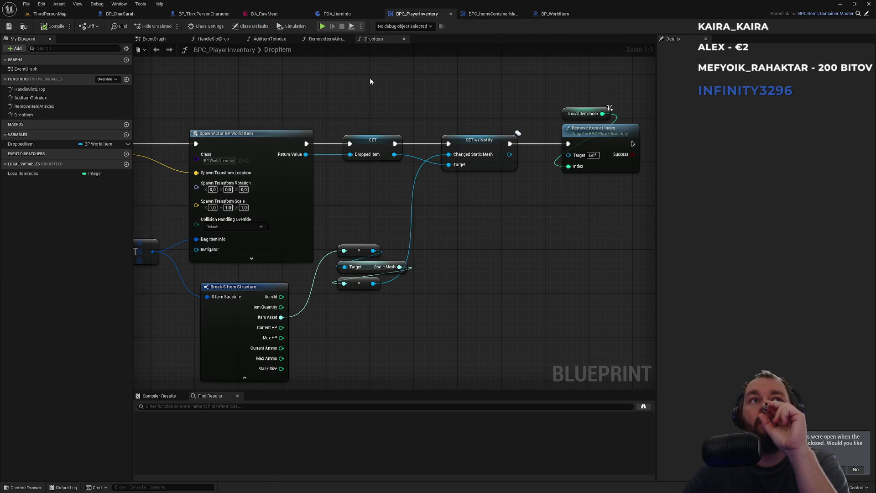
pyautogui.moveTo(322, 75)
pyautogui.mouseDown()
pyautogui.moveTo(448, 86)
pyautogui.moveTo(458, 98)
pyautogui.moveTo(521, 97)
pyautogui.mouseUp()
pyautogui.moveTo(445, 89); pyautogui.dragTo(536, 87)
pyautogui.scroll(-1, 537, 90)
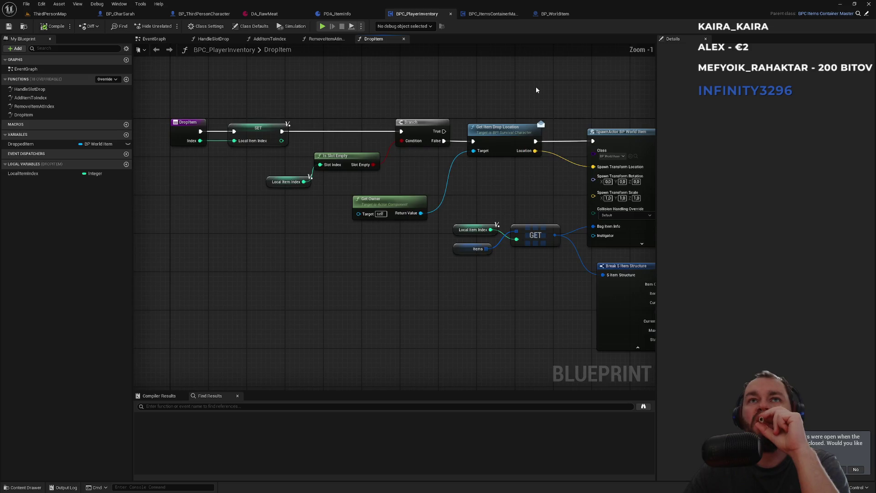
pyautogui.moveTo(529, 92); pyautogui.dragTo(233, 109)
pyautogui.moveTo(407, 111)
pyautogui.mouseDown()
pyautogui.moveTo(238, 124)
pyautogui.moveTo(326, 125)
pyautogui.mouseUp()
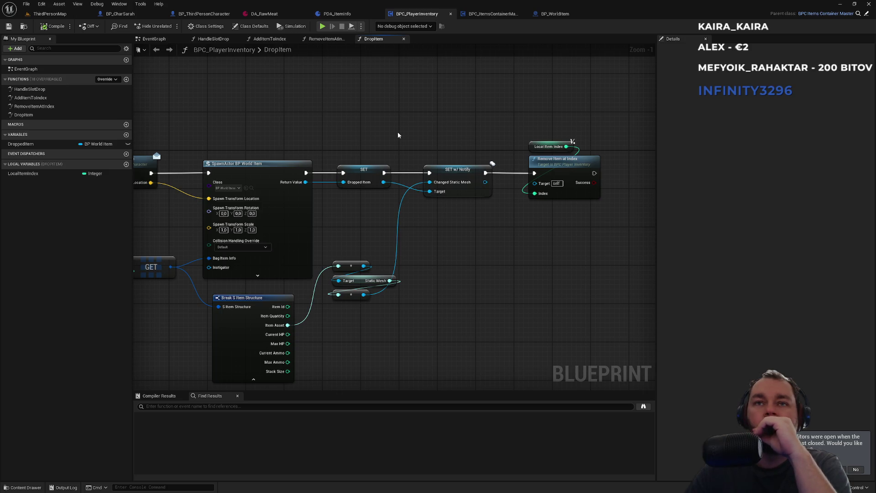
pyautogui.moveTo(398, 135); pyautogui.dragTo(439, 103)
pyautogui.moveTo(197, 195)
pyautogui.mouseDown()
pyautogui.moveTo(347, 181)
pyautogui.moveTo(310, 218)
pyautogui.mouseUp()
pyautogui.scroll(-1, 347, 181)
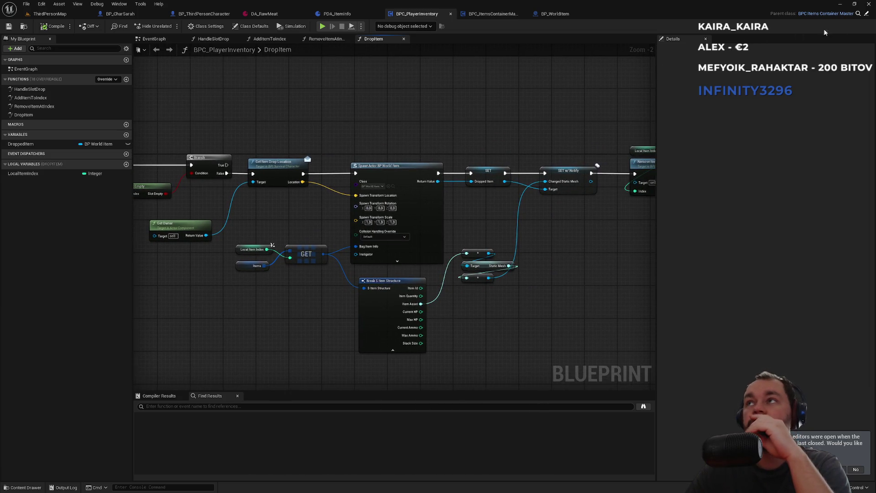
# Add a new function named DropItemMaster to the BPC_ItemsContainerMaster blueprint
pyautogui.click(850, 13)
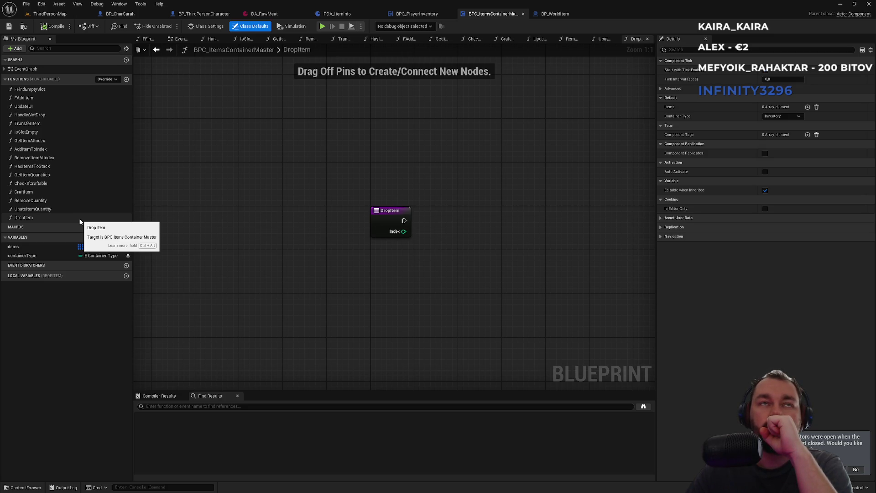
pyautogui.click(127, 80)
pyautogui.write('DropI')
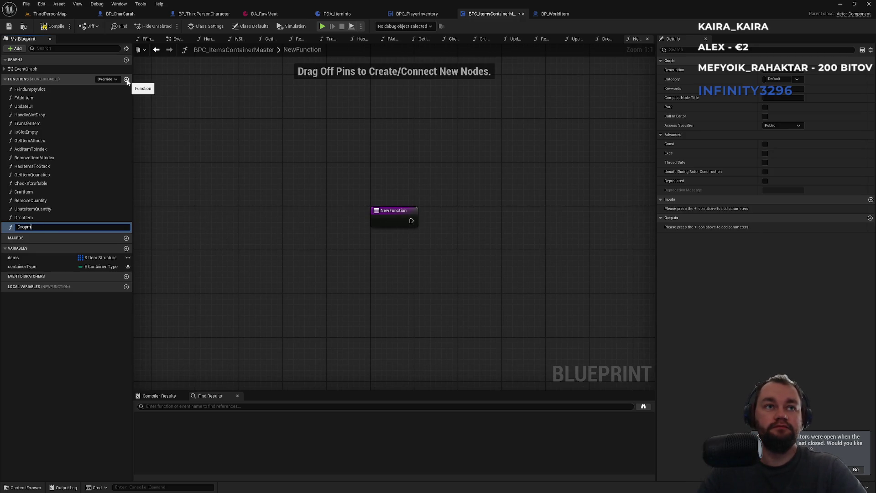
pyautogui.write('temMaster')
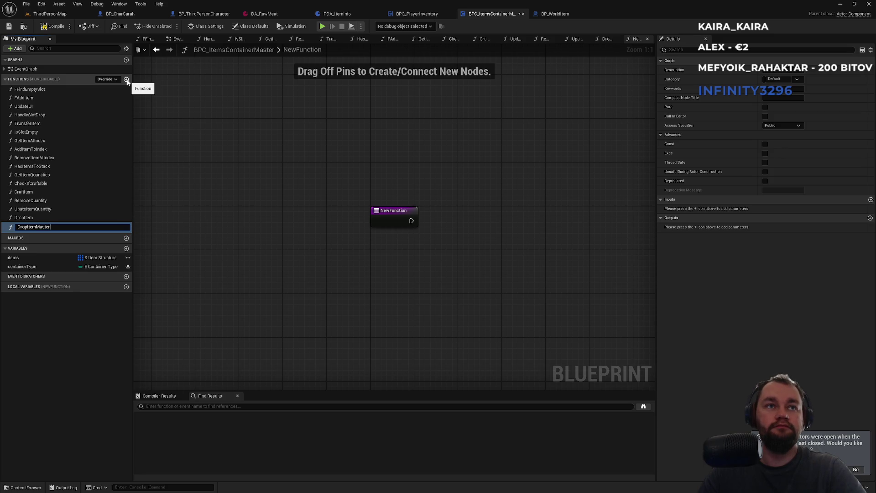
pyautogui.press('Return')
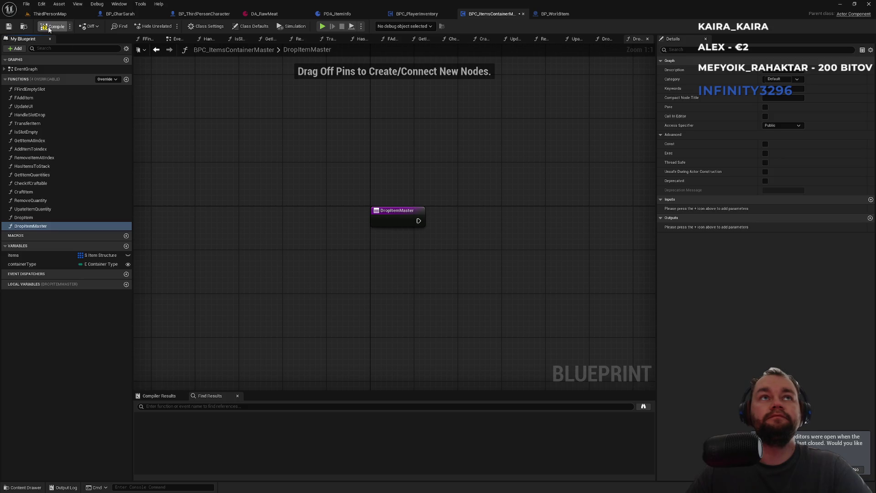
# Copy the player inventory's DropItem logic into DropItemMaster and connect the entry to the SET node
pyautogui.click(416, 14)
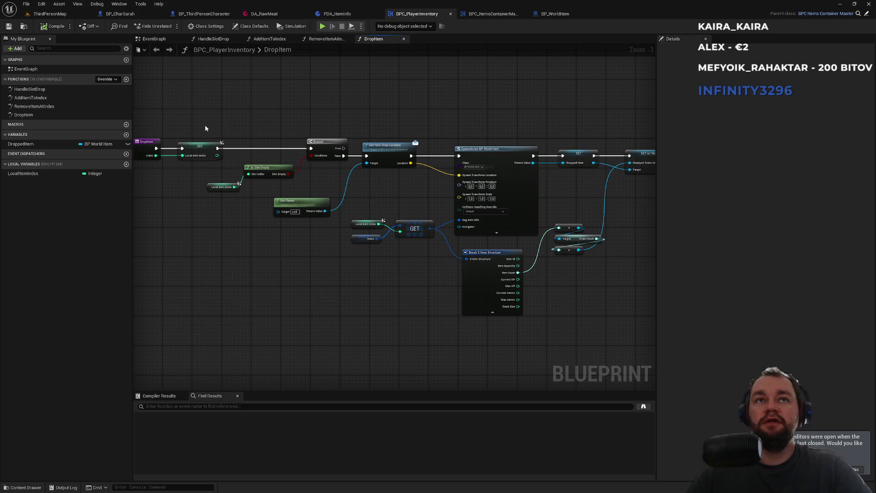
pyautogui.moveTo(203, 126)
pyautogui.mouseDown()
pyautogui.moveTo(320, 237)
pyautogui.moveTo(218, 237)
pyautogui.moveTo(91, 313)
pyautogui.moveTo(440, 341)
pyautogui.moveTo(418, 342)
pyautogui.mouseUp()
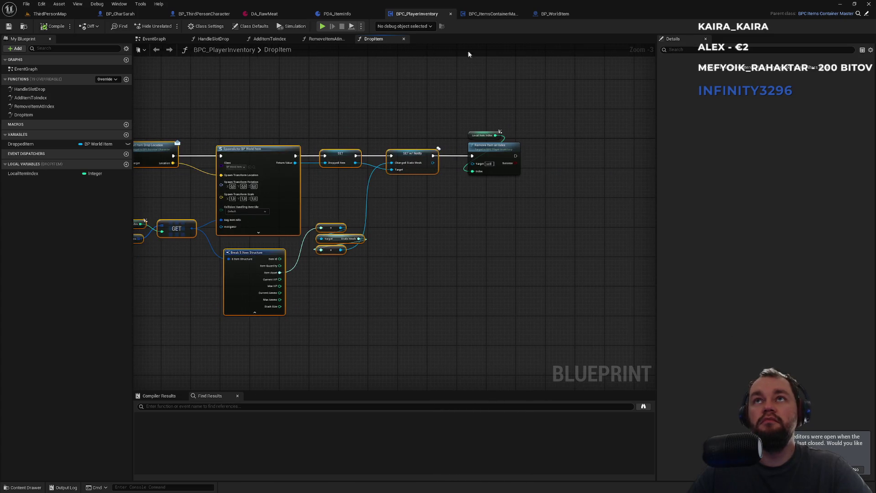
pyautogui.click(492, 13)
pyautogui.hotkey('ctrl', 'v')
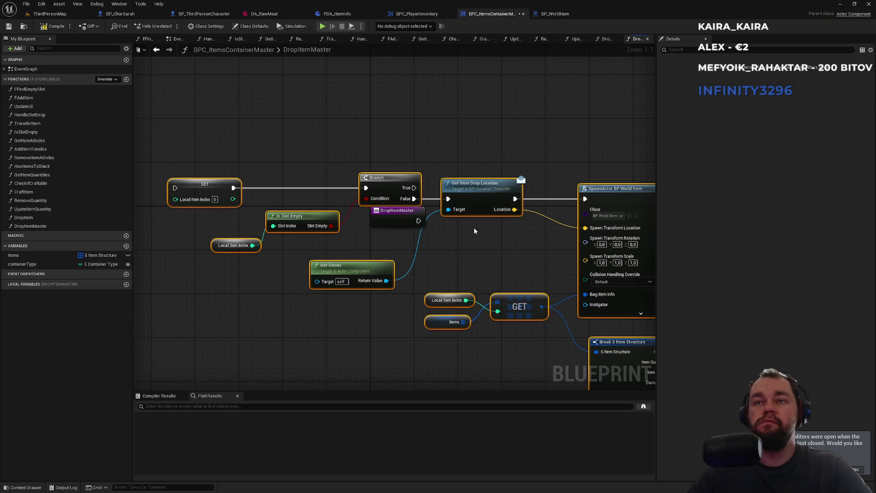
pyautogui.moveTo(398, 216)
pyautogui.mouseDown()
pyautogui.moveTo(146, 200)
pyautogui.moveTo(439, 183)
pyautogui.moveTo(518, 188)
pyautogui.mouseUp()
pyautogui.moveTo(461, 178); pyautogui.dragTo(455, 183)
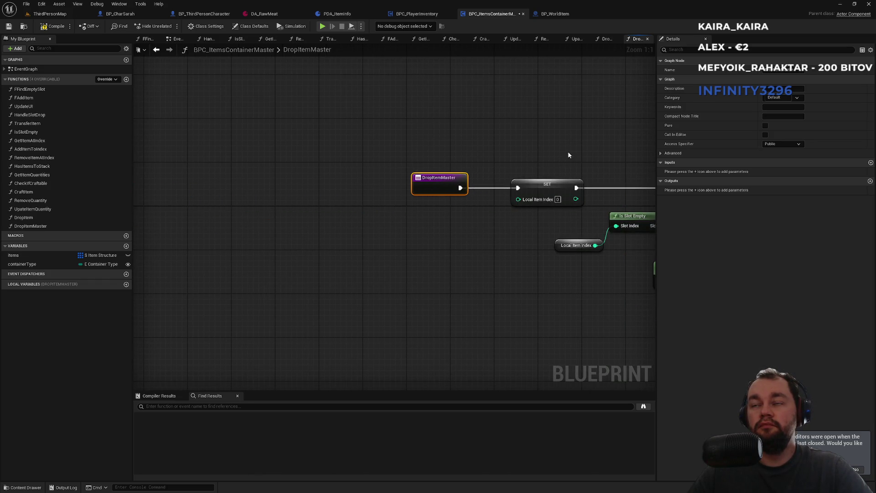
# Create LocalItemIndex as a local variable from the SET node
pyautogui.moveTo(568, 155); pyautogui.dragTo(383, 147)
pyautogui.click(377, 178)
pyautogui.rightClick(376, 181)
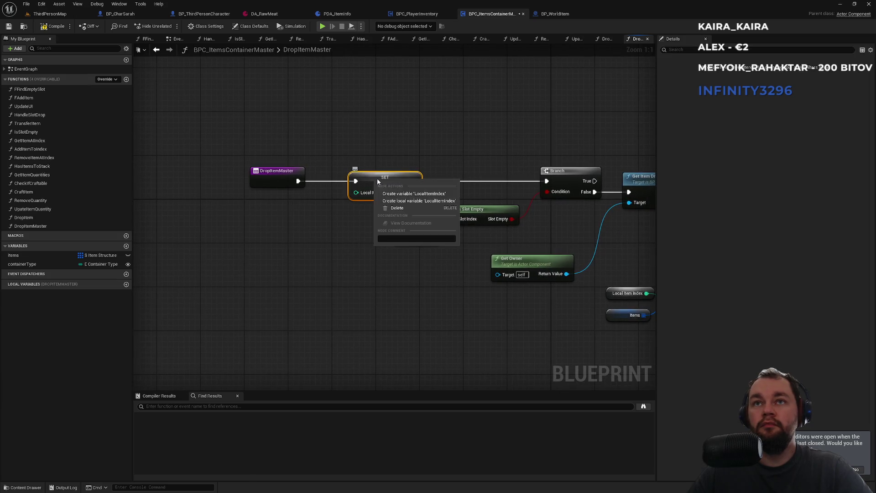
pyautogui.click(429, 202)
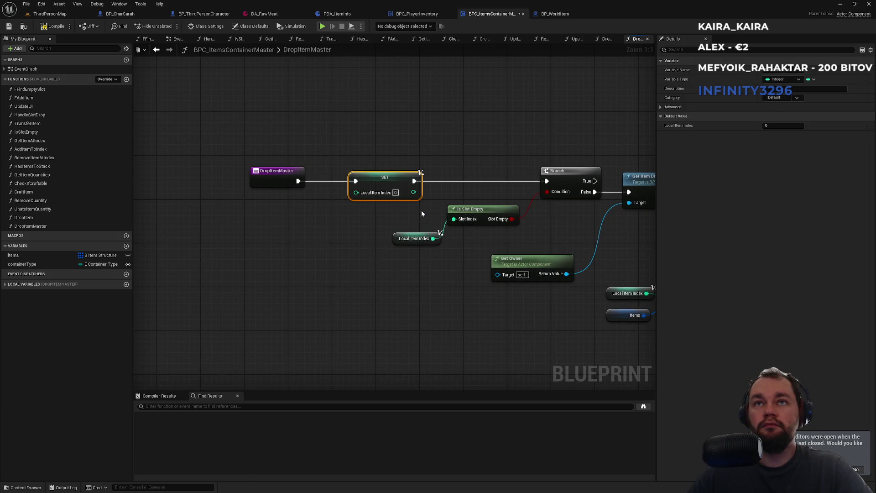
# Add an integer Index input to DropItemMaster, wire it to SET Local Item Index, and compile
pyautogui.click(264, 175)
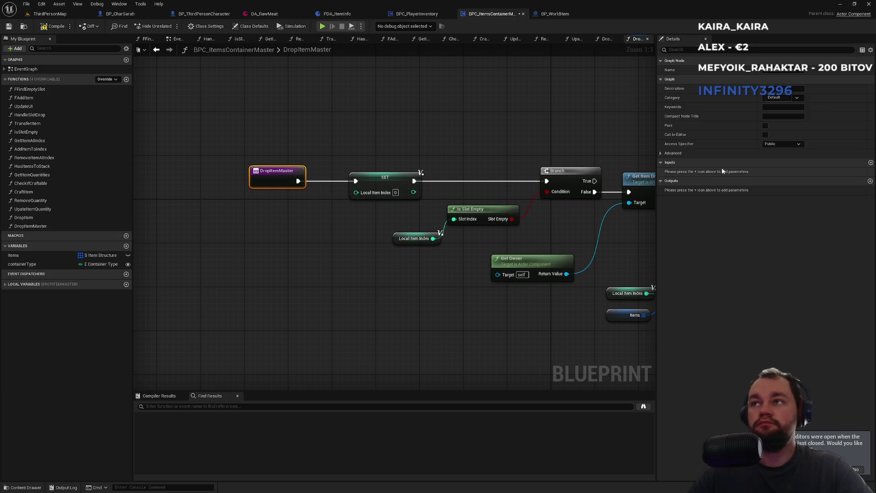
pyautogui.click(870, 163)
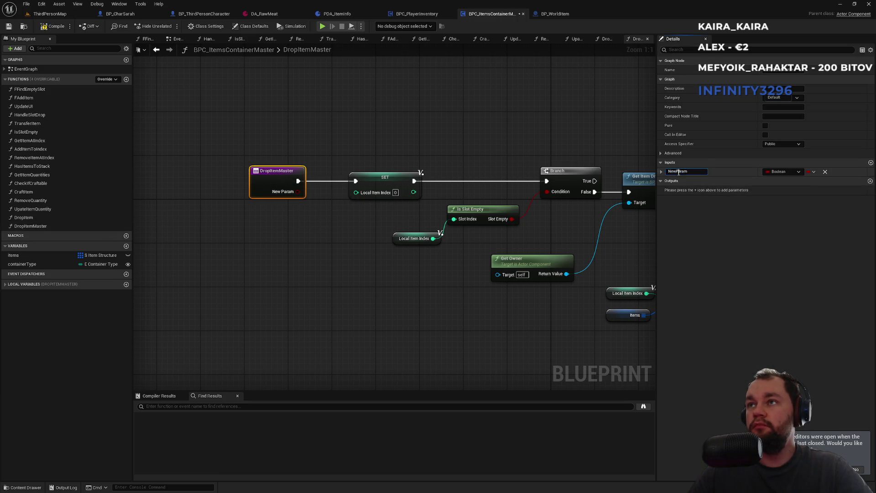
pyautogui.doubleClick(677, 171)
pyautogui.write('Index')
pyautogui.press('Return')
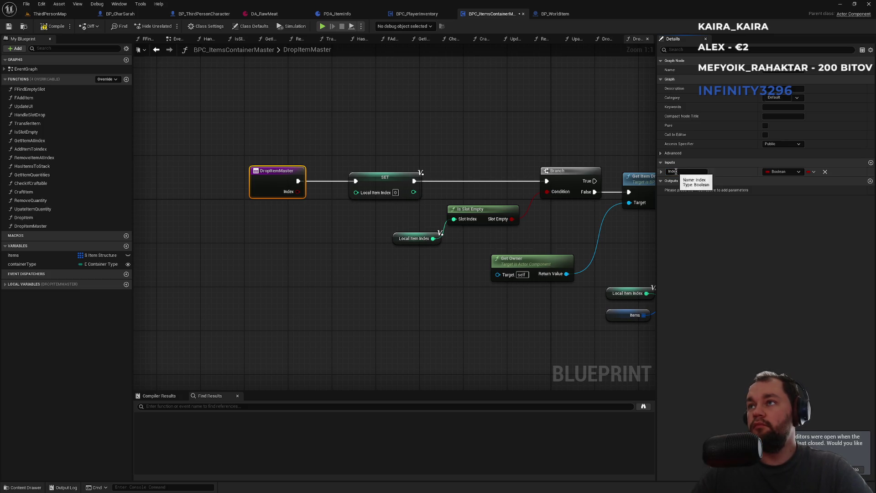
pyautogui.click(793, 172)
pyautogui.click(784, 209)
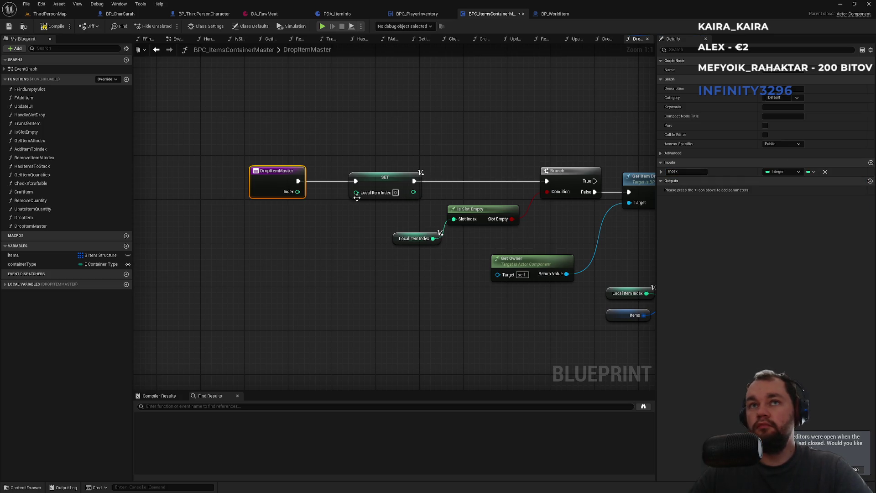
pyautogui.moveTo(356, 192); pyautogui.dragTo(298, 191)
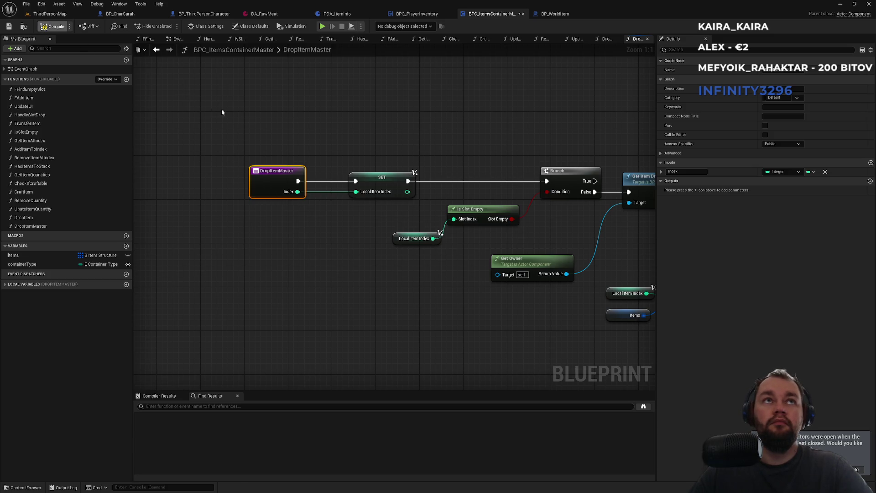
pyautogui.press('F7')
pyautogui.moveTo(267, 142); pyautogui.dragTo(305, 184)
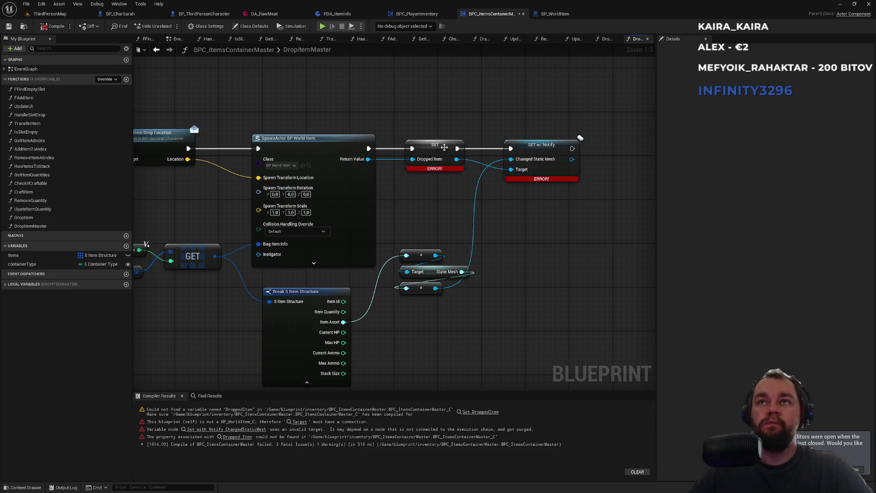
# Create the missing DroppedItem variable from the erroring SET Dropped Item node
pyautogui.rightClick(418, 151)
pyautogui.press('Escape')
pyautogui.rightClick(420, 149)
pyautogui.press('Escape')
pyautogui.rightClick(422, 151)
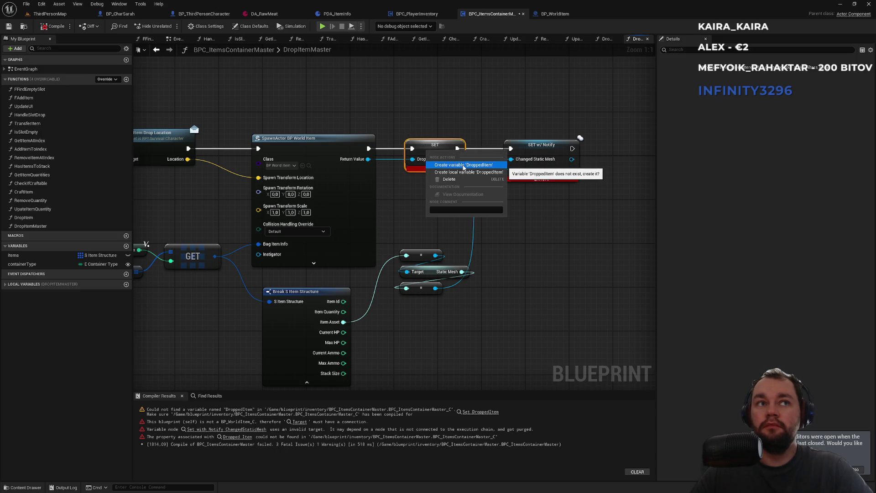
pyautogui.click(456, 106)
pyautogui.click(426, 15)
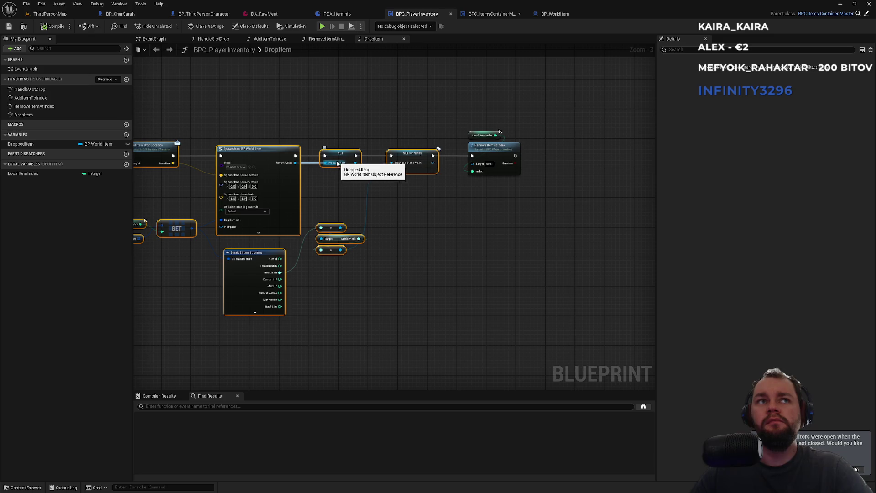
pyautogui.click(490, 13)
pyautogui.rightClick(431, 159)
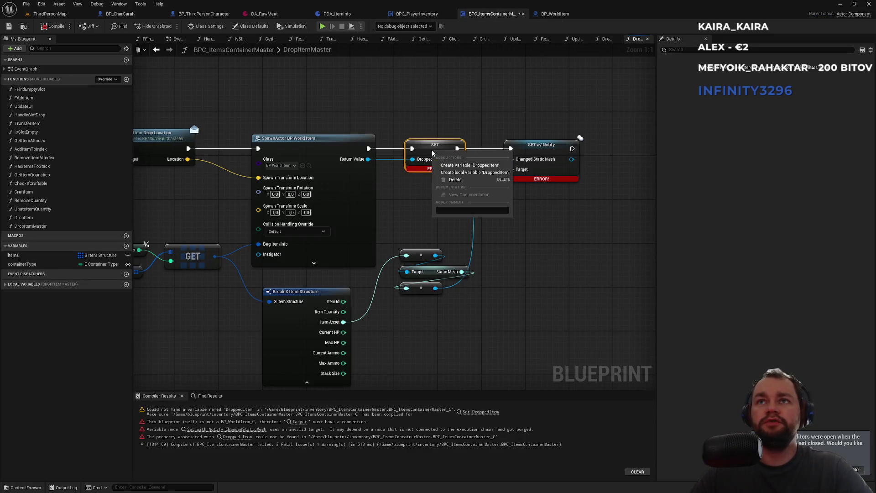
pyautogui.click(457, 165)
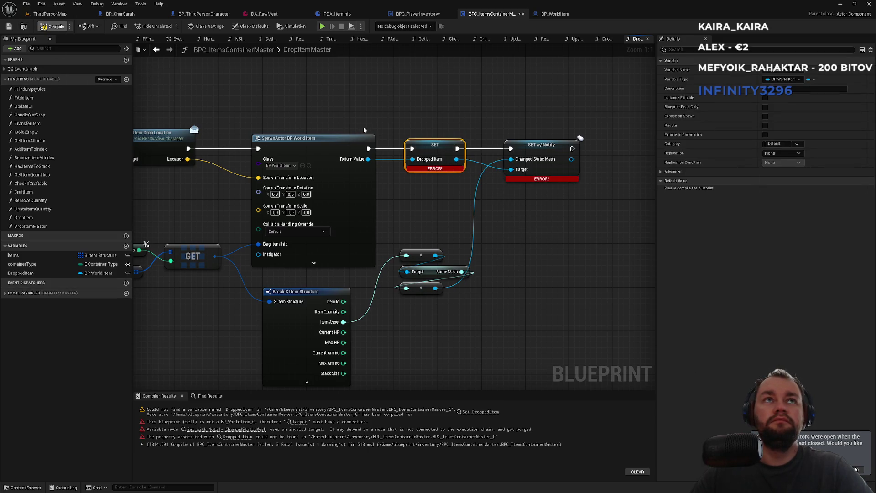
pyautogui.click(417, 13)
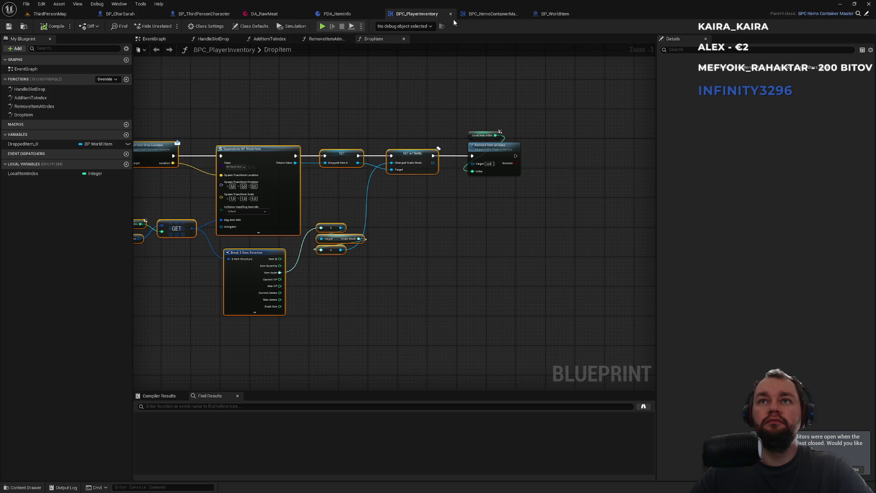
pyautogui.click(474, 15)
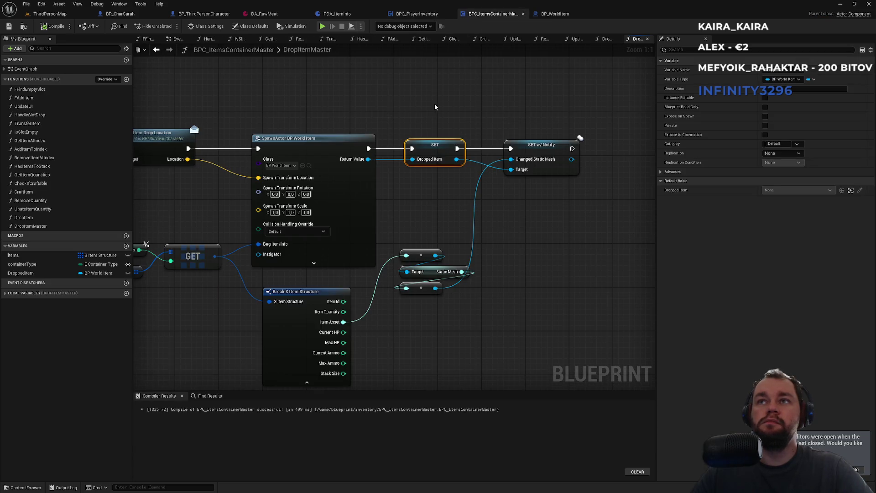
# Drop a containerType getter into the graph and add a Switch on E_ContainerType node
pyautogui.moveTo(442, 112); pyautogui.dragTo(529, 111)
pyautogui.moveTo(370, 111); pyautogui.dragTo(466, 128)
pyautogui.moveTo(22, 264)
pyautogui.mouseDown()
pyautogui.moveTo(28, 270)
pyautogui.moveTo(395, 102)
pyautogui.moveTo(332, 83)
pyautogui.moveTo(398, 81)
pyautogui.mouseUp()
pyautogui.write('sw')
pyautogui.press('Return')
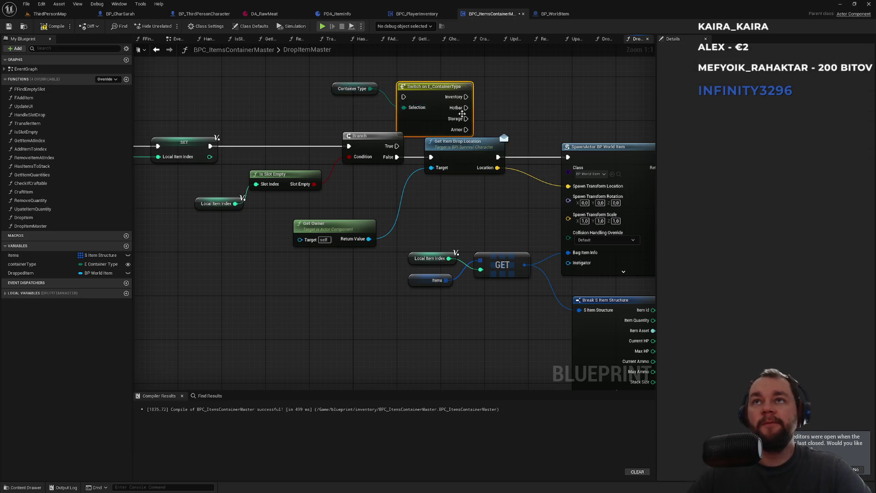
pyautogui.moveTo(437, 187); pyautogui.dragTo(328, 203)
# Add a Get Drop Item Location node and place it beside the switch
pyautogui.moveTo(262, 255)
pyautogui.mouseDown()
pyautogui.moveTo(329, 254)
pyautogui.moveTo(332, 231)
pyautogui.mouseUp()
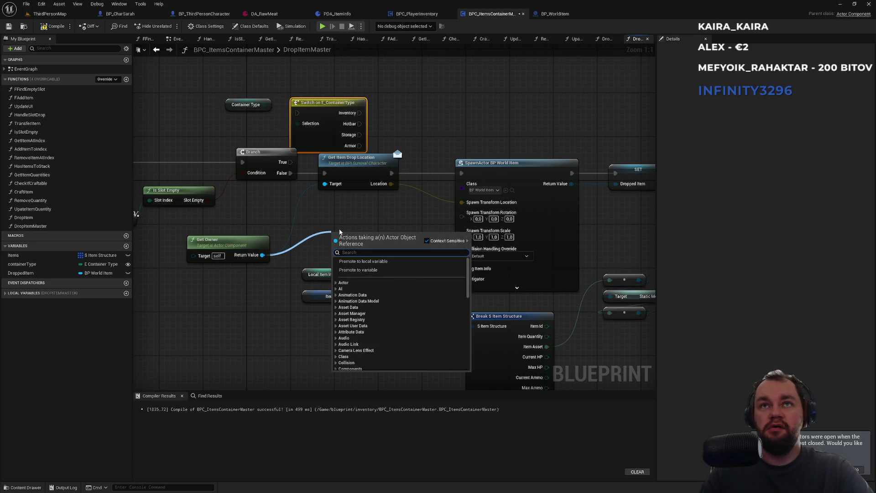
pyautogui.write('get item d')
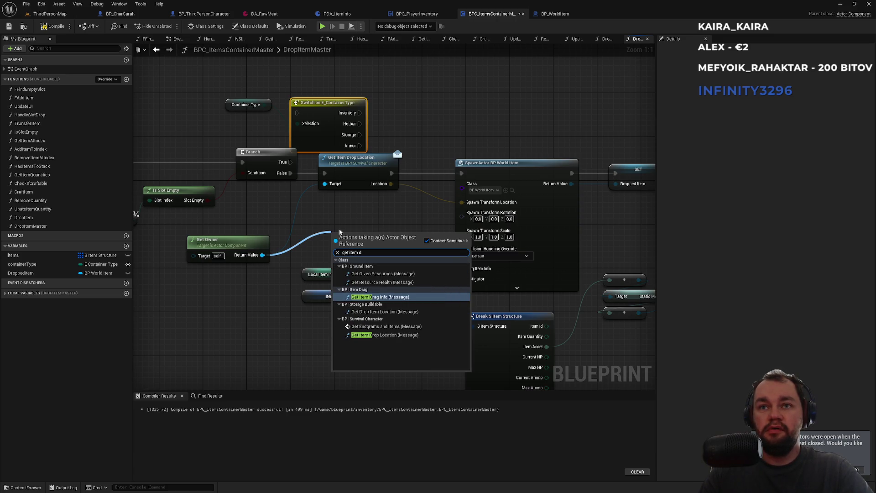
pyautogui.press('Down')
pyautogui.press('Down')
pyautogui.press('Down')
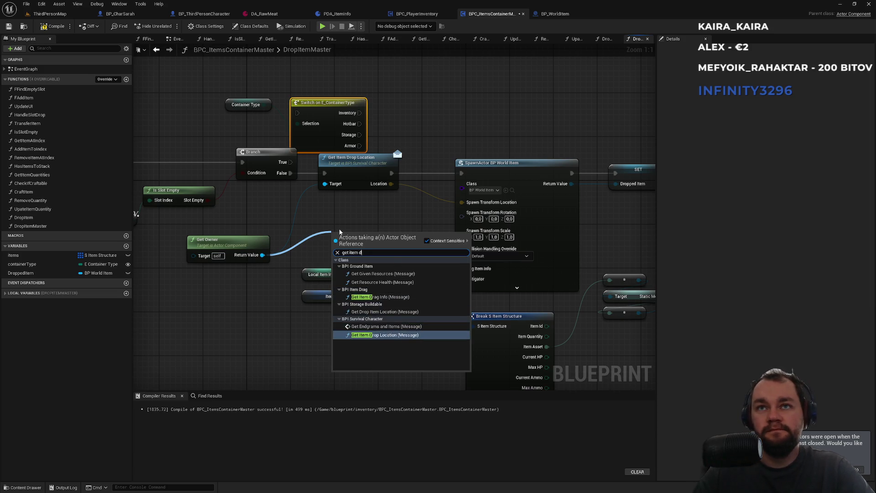
pyautogui.write('rop')
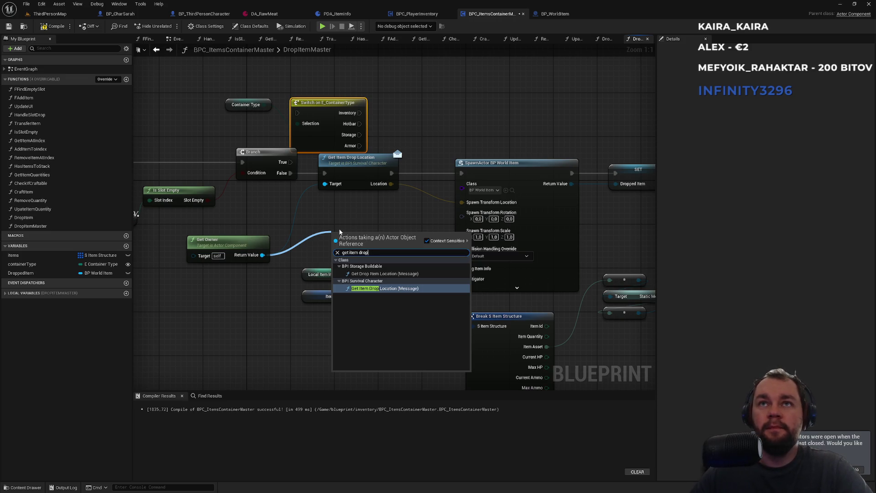
pyautogui.press('Up')
pyautogui.press('Return')
pyautogui.moveTo(373, 248); pyautogui.dragTo(362, 220)
# Route Storage to Get Drop Item Location, Inventory to Get Item Drop Location, and Branch False into the switch
pyautogui.moveTo(360, 135)
pyautogui.mouseDown()
pyautogui.moveTo(320, 206)
pyautogui.moveTo(324, 222)
pyautogui.mouseUp()
pyautogui.moveTo(392, 224)
pyautogui.mouseDown()
pyautogui.moveTo(386, 229)
pyautogui.moveTo(397, 229)
pyautogui.moveTo(440, 174)
pyautogui.moveTo(461, 173)
pyautogui.mouseUp()
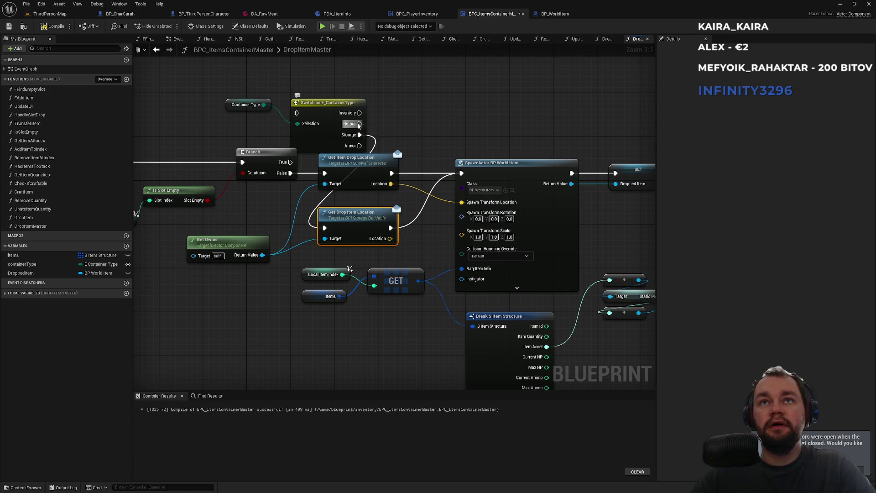
pyautogui.moveTo(359, 113); pyautogui.dragTo(325, 174)
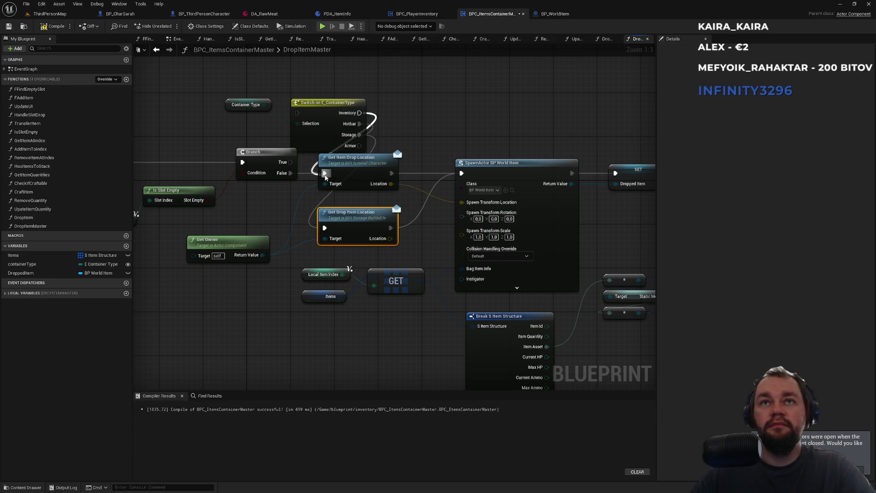
pyautogui.moveTo(297, 112); pyautogui.dragTo(289, 176)
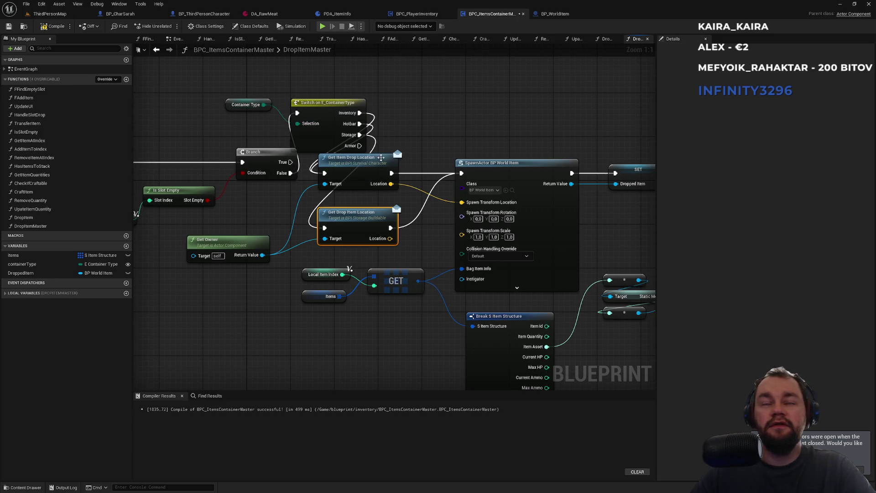
pyautogui.moveTo(405, 132); pyautogui.dragTo(322, 149)
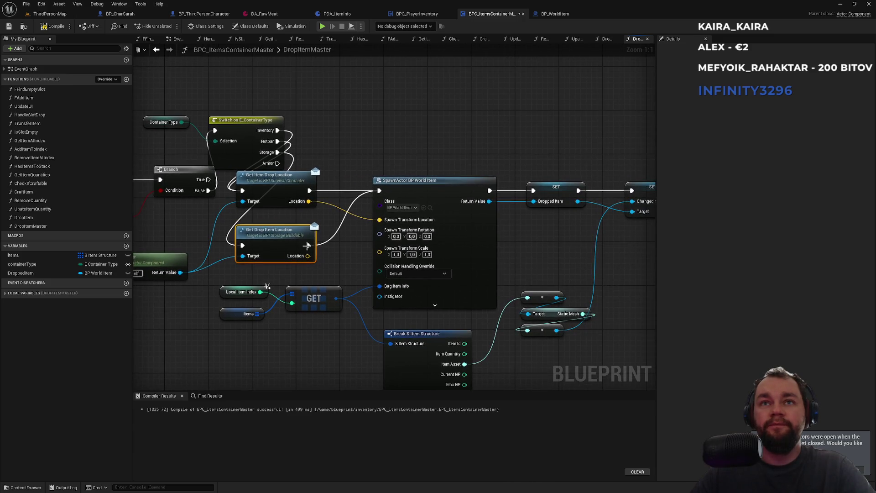
pyautogui.moveTo(308, 256); pyautogui.dragTo(330, 254)
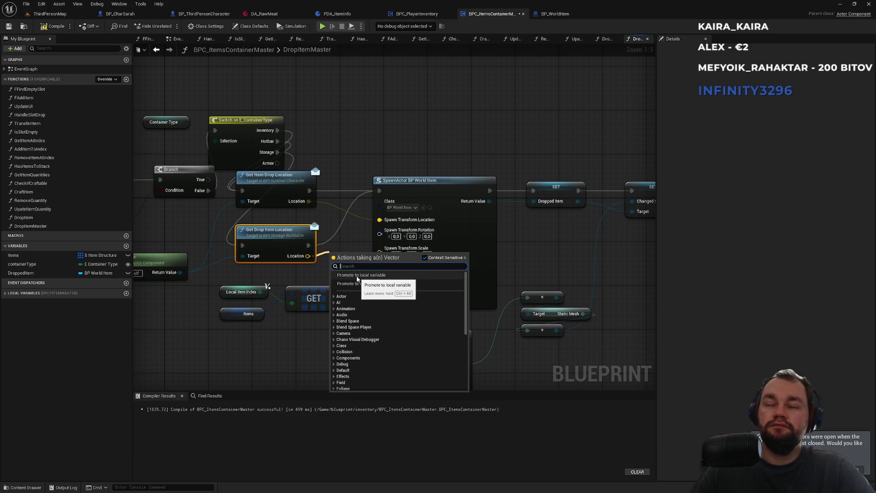
# Promote the Location output to a new DropLocation variable and chain its setter before SpawnActor
pyautogui.click(420, 17)
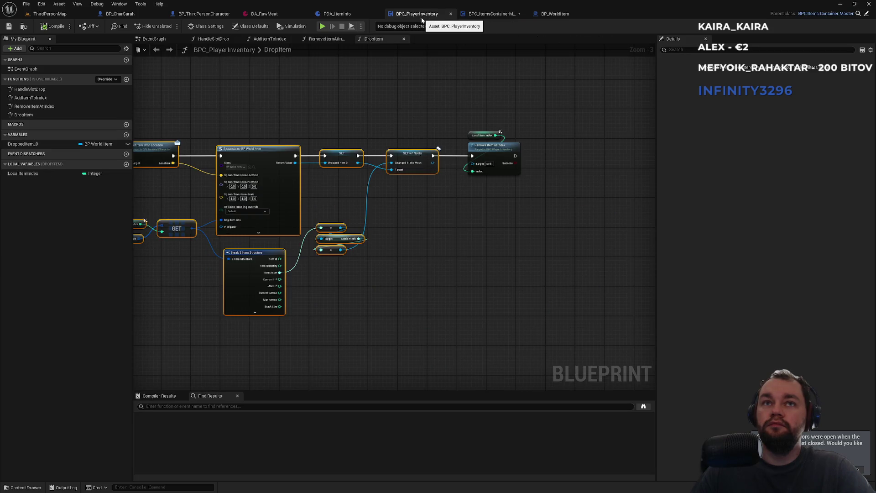
pyautogui.click(493, 14)
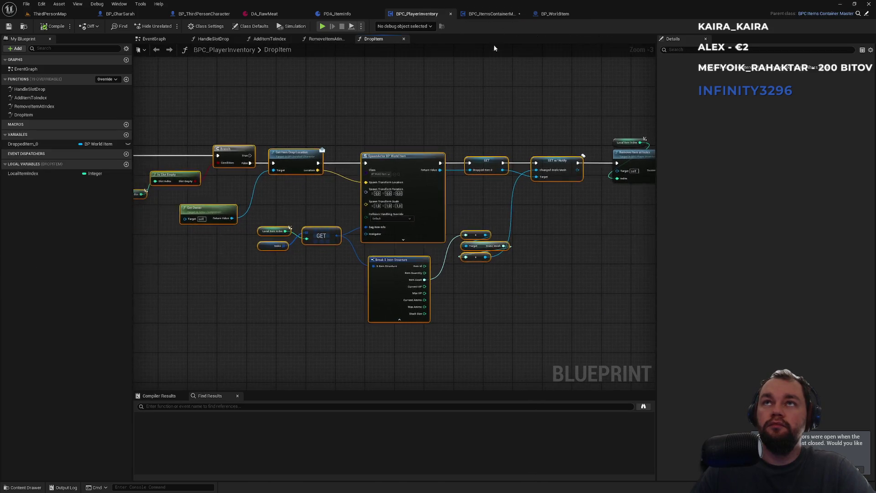
pyautogui.moveTo(308, 256); pyautogui.dragTo(332, 251)
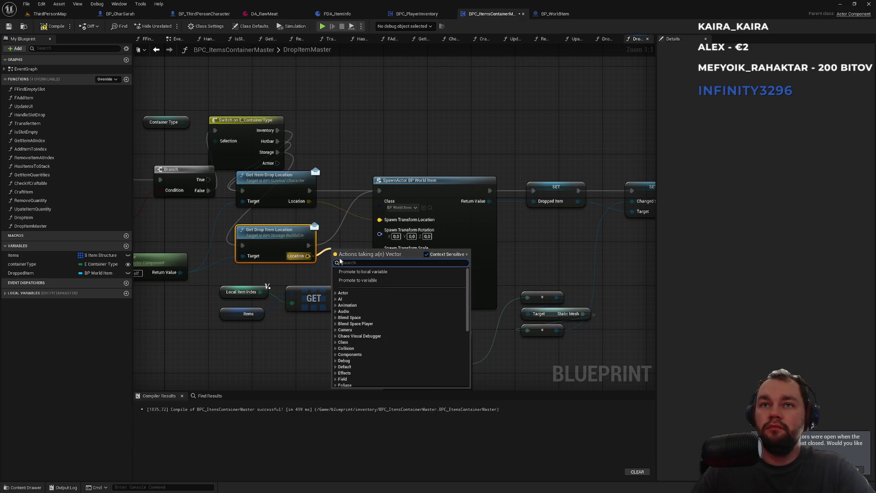
pyautogui.click(348, 280)
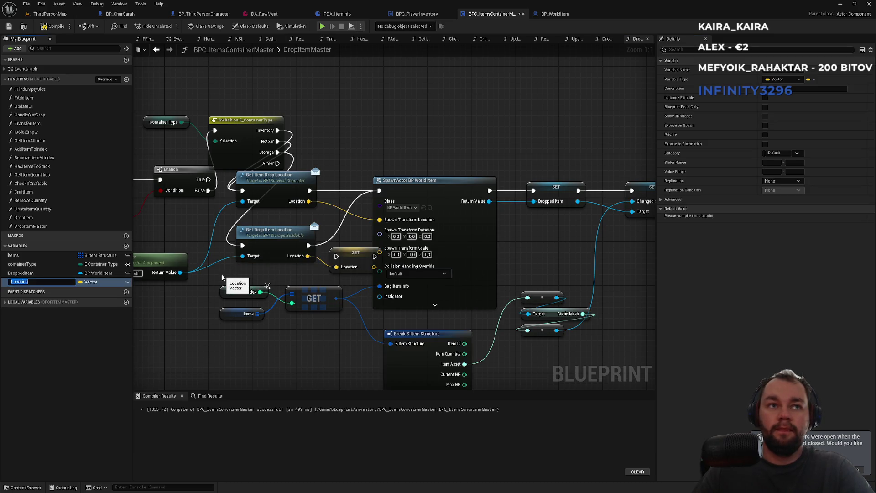
pyautogui.press('Home')
pyautogui.write('Dro')
pyautogui.write('p')
pyautogui.press('Return')
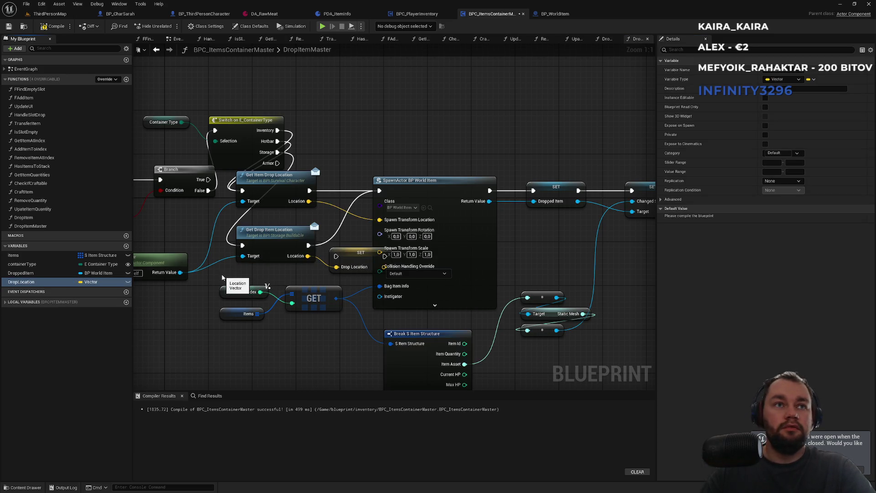
pyautogui.moveTo(336, 256); pyautogui.dragTo(309, 245)
pyautogui.moveTo(384, 255); pyautogui.dragTo(380, 190)
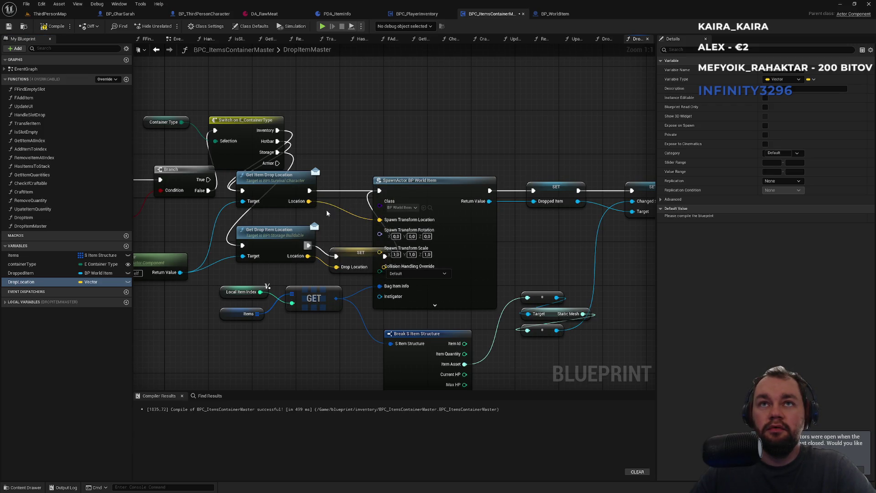
pyautogui.click(352, 260)
# Duplicate the DropLocation setter for the other branch's Location and add a DropLocation getter above the spawn node
pyautogui.hotkey('ctrl', 'c')
pyautogui.hotkey('ctrl', 'v')
pyautogui.moveTo(309, 201); pyautogui.dragTo(421, 183)
pyautogui.click(416, 164)
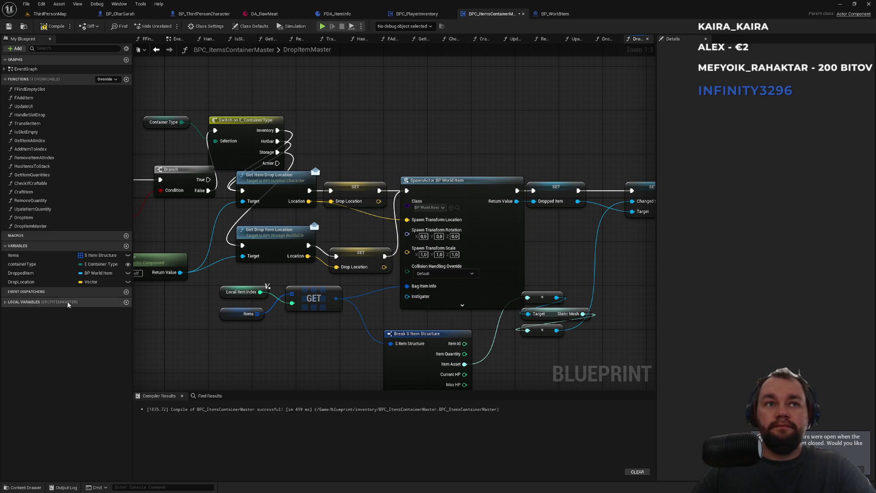
pyautogui.moveTo(21, 282); pyautogui.dragTo(412, 240)
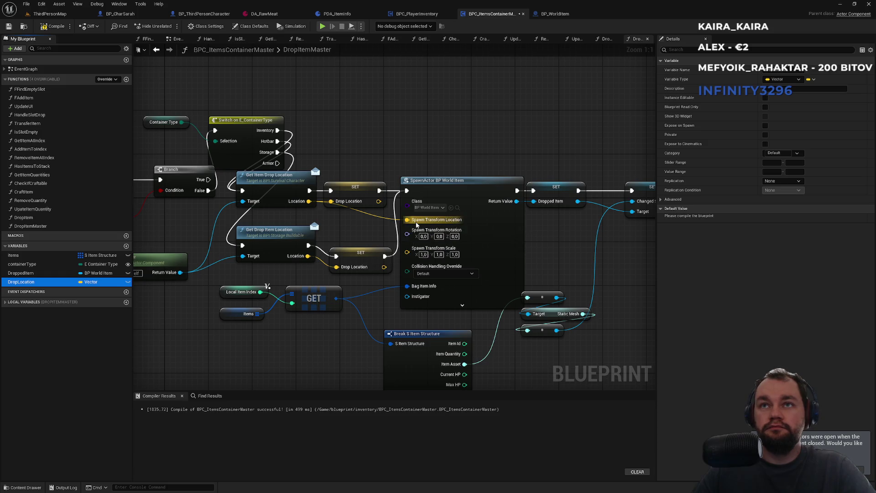
pyautogui.moveTo(360, 220); pyautogui.dragTo(434, 172)
pyautogui.moveTo(343, 149)
pyautogui.mouseDown()
pyautogui.moveTo(484, 122)
pyautogui.moveTo(445, 133)
pyautogui.moveTo(499, 140)
pyautogui.moveTo(463, 131)
pyautogui.mouseUp()
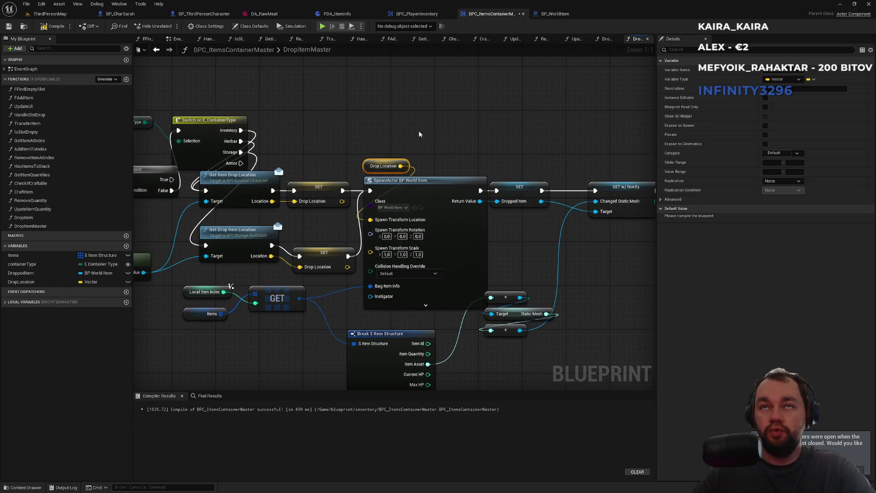
# Detach DropItem's entry node in BPC_PlayerInventory and try adding a 'dropmas' call from its exec pin
pyautogui.click(416, 14)
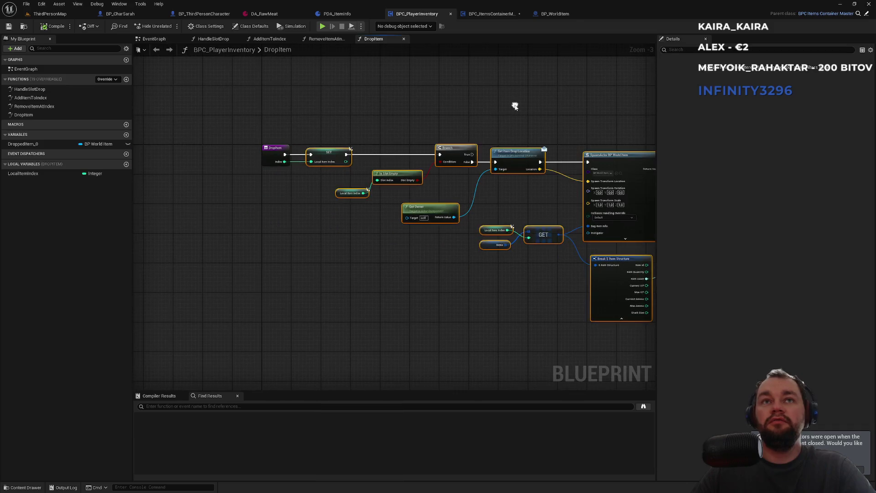
pyautogui.hotkey('ctrl', 'z')
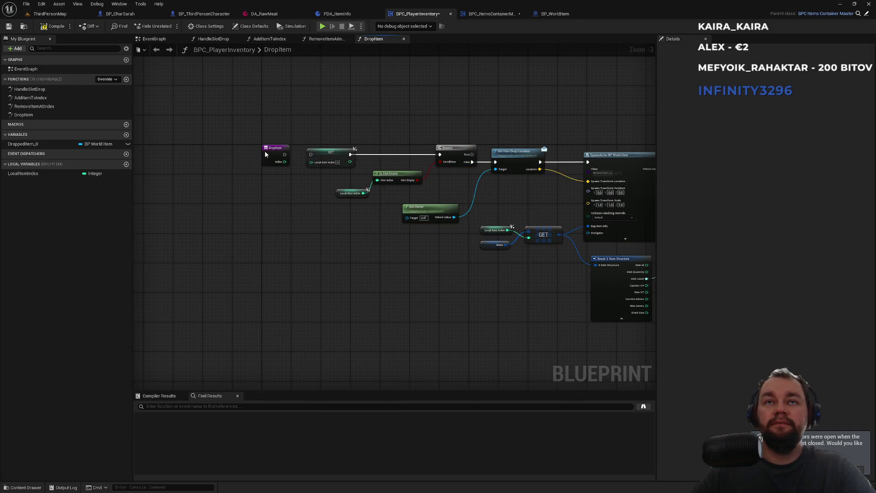
pyautogui.hotkey('ctrl', 'z')
pyautogui.moveTo(251, 158); pyautogui.dragTo(284, 171)
pyautogui.write('dropmas')
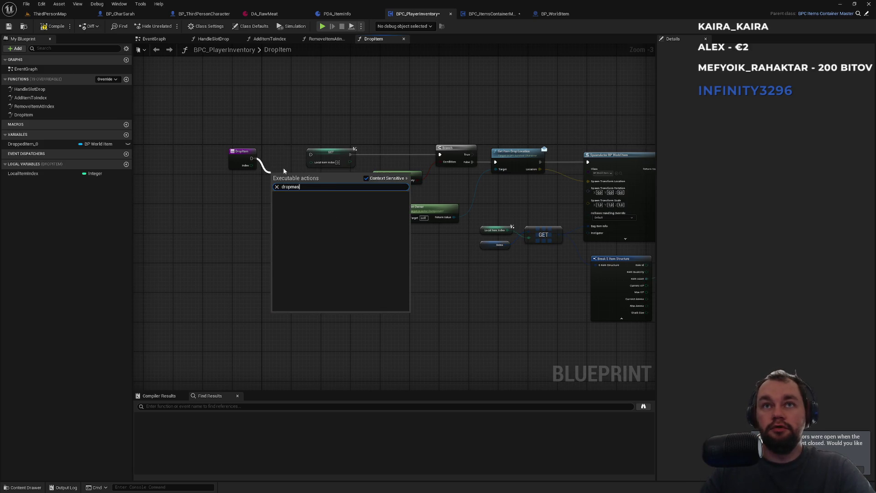
pyautogui.press('BackSpace')
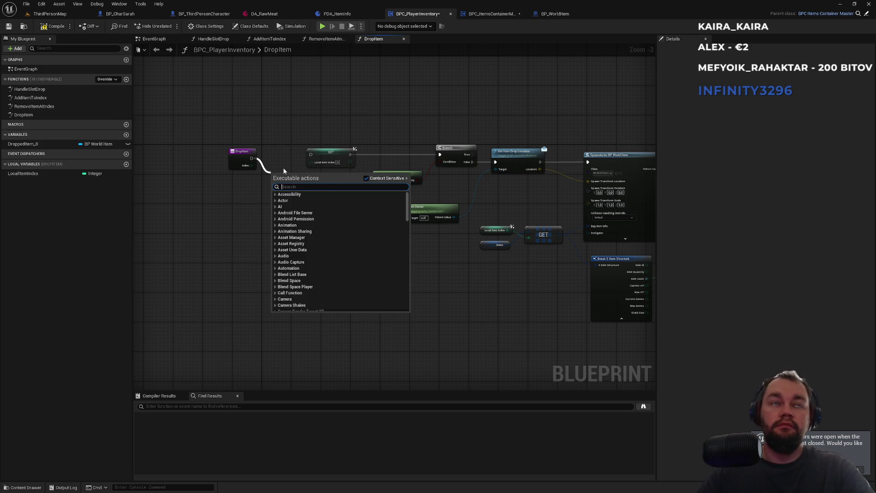
pyautogui.click(497, 14)
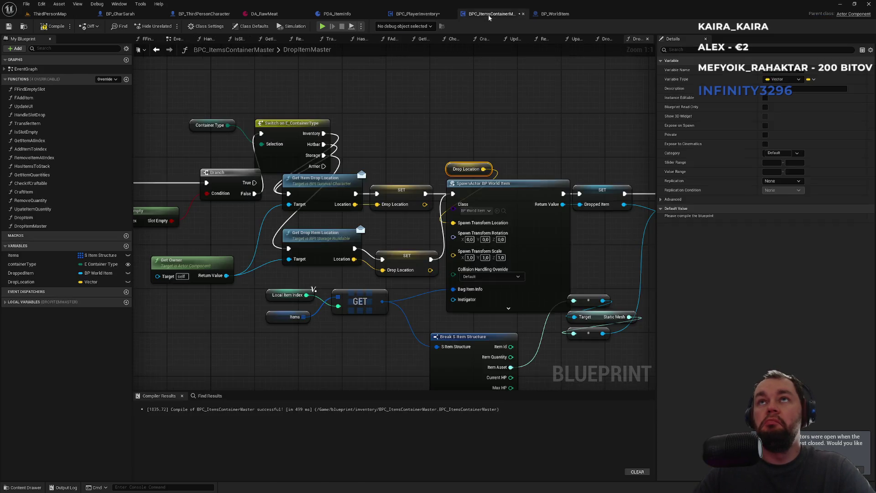
pyautogui.click(430, 15)
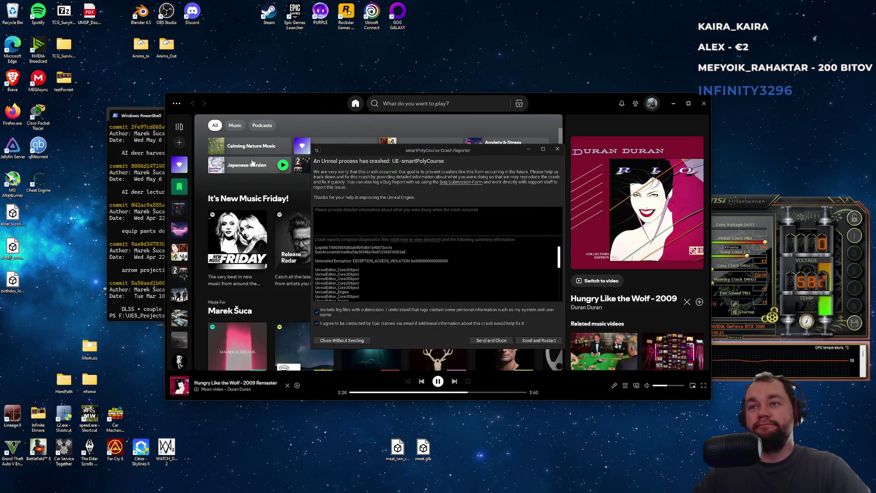
# Send the crash report and restart the Unreal Editor
pyautogui.click(547, 341)
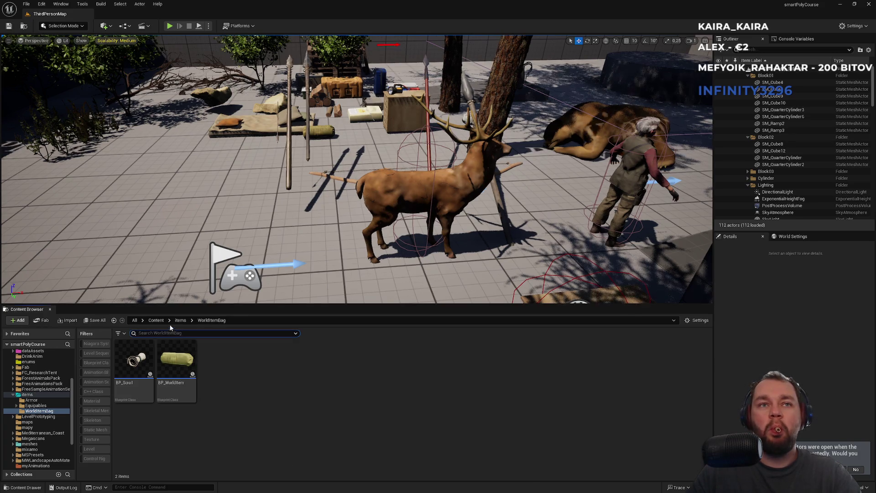
# Find BPC_PlayerInventory with an 'inventory' search in Content, open it, and pan to DropItem
pyautogui.click(156, 320)
pyautogui.click(160, 334)
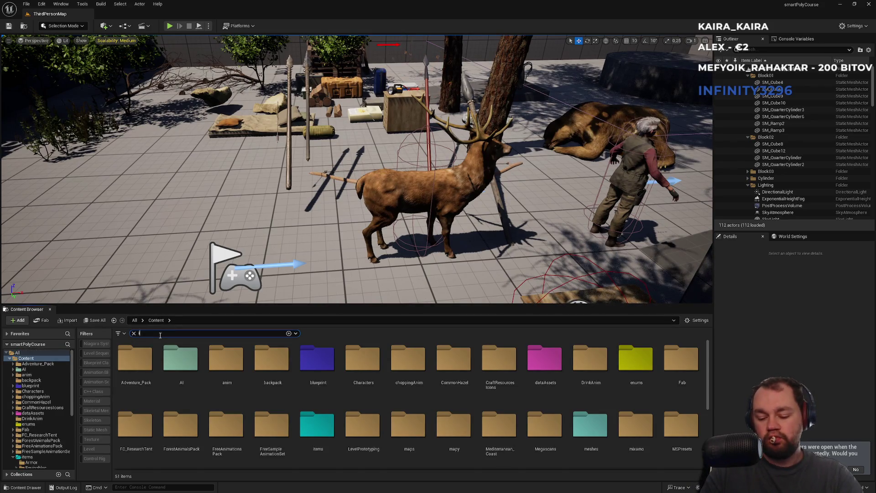
pyautogui.write('inventory')
pyautogui.press('Return')
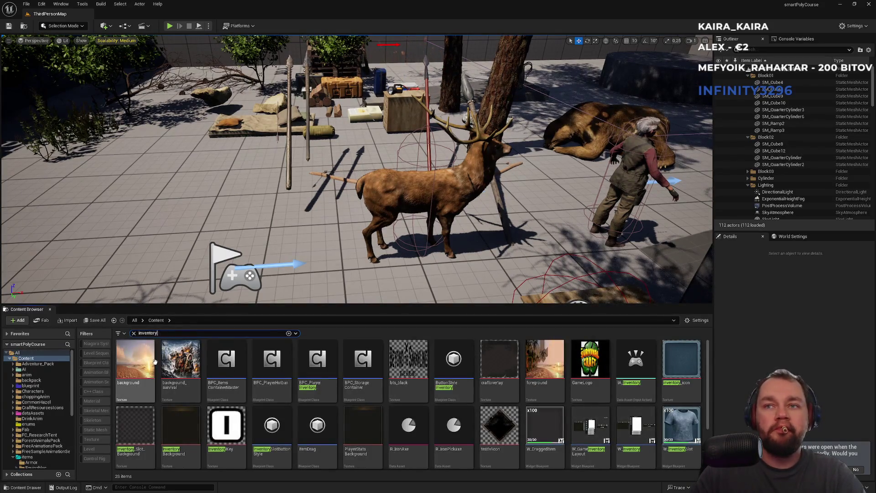
pyautogui.doubleClick(328, 395)
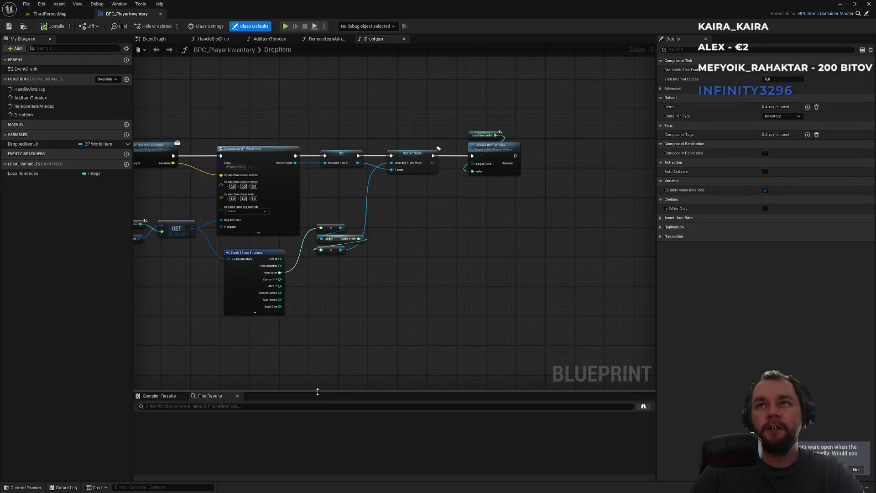
pyautogui.moveTo(327, 350); pyautogui.dragTo(513, 355)
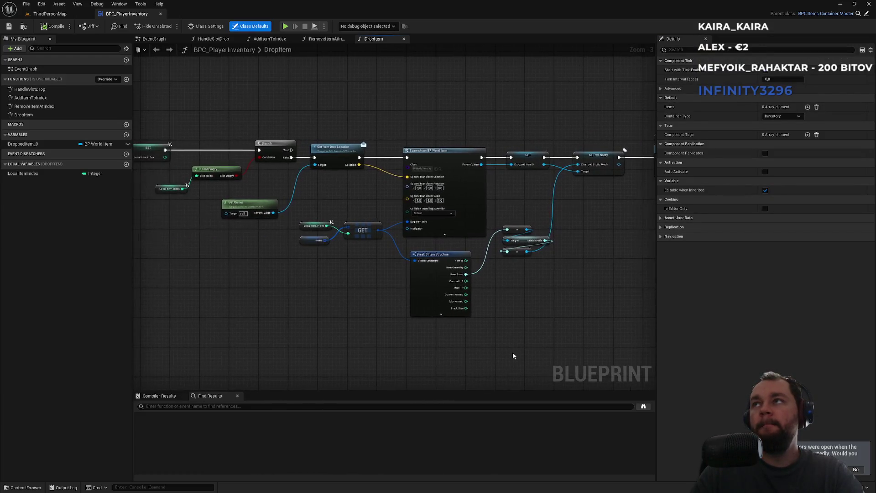
pyautogui.moveTo(331, 299); pyautogui.dragTo(455, 314)
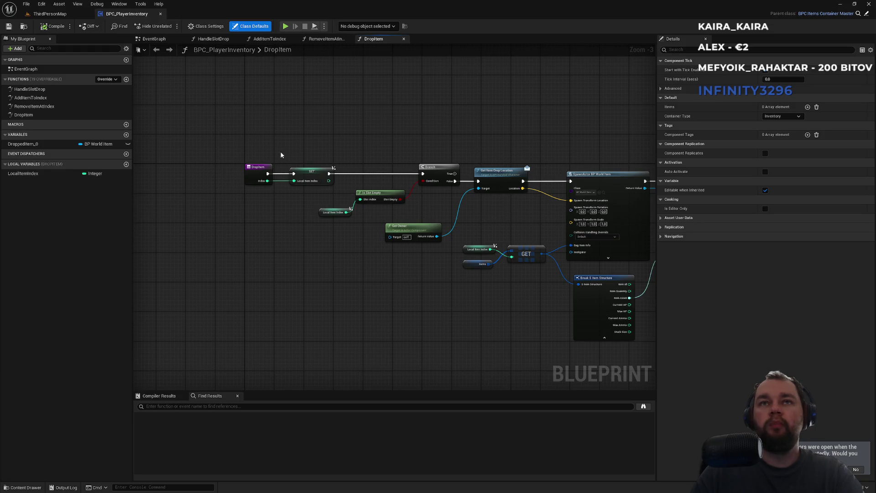
# Move the DropItem entry node aside and check DropItemMaster's inputs in the container master
pyautogui.scroll(3, 260, 149)
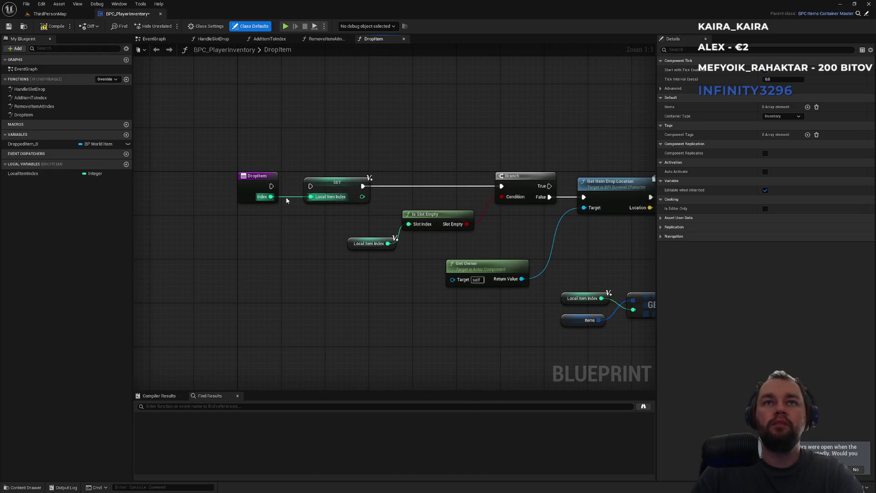
pyautogui.moveTo(279, 187)
pyautogui.mouseDown()
pyautogui.moveTo(217, 181)
pyautogui.moveTo(258, 134)
pyautogui.mouseUp()
pyautogui.write('dropmas')
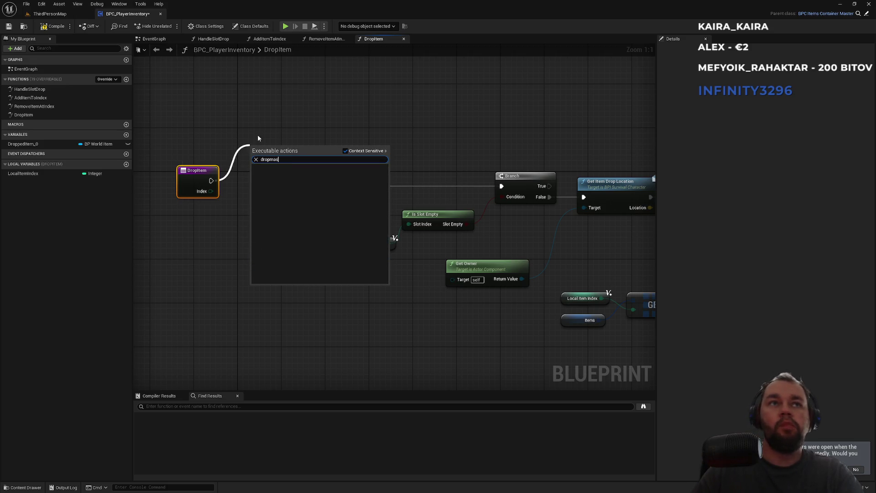
pyautogui.press('Escape')
pyautogui.click(866, 15)
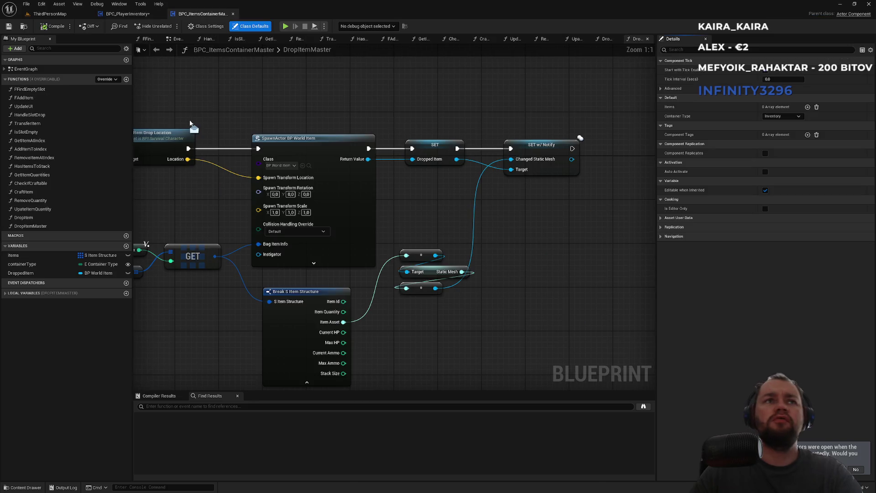
pyautogui.click(30, 226)
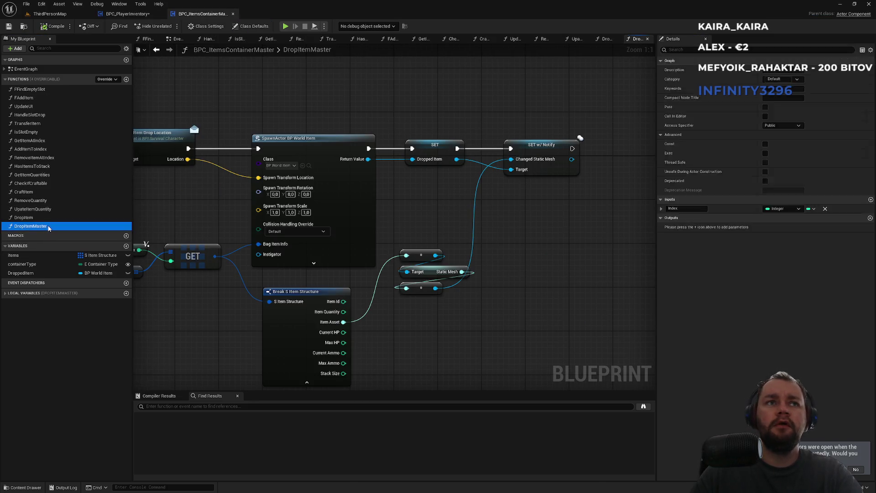
pyautogui.moveTo(200, 218); pyautogui.dragTo(500, 221)
pyautogui.scroll(-5, 478, 222)
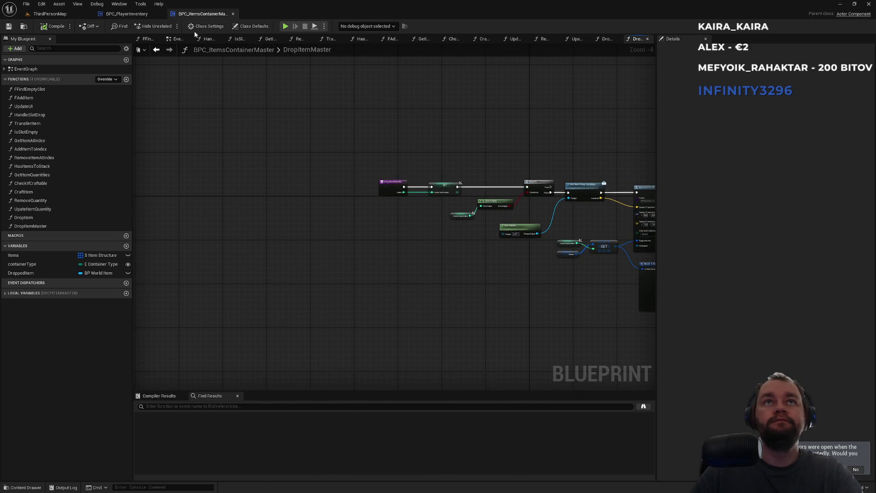
pyautogui.click(127, 13)
# Call Drop Item Master after DropItem, passing DropItem's Index
pyautogui.moveTo(211, 181); pyautogui.dragTo(262, 174)
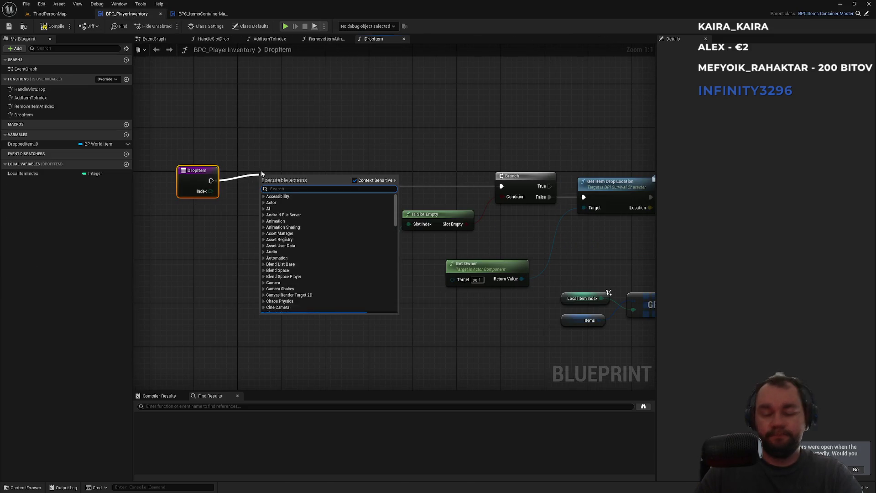
pyautogui.write('dropi')
pyautogui.press('Down')
pyautogui.press('Return')
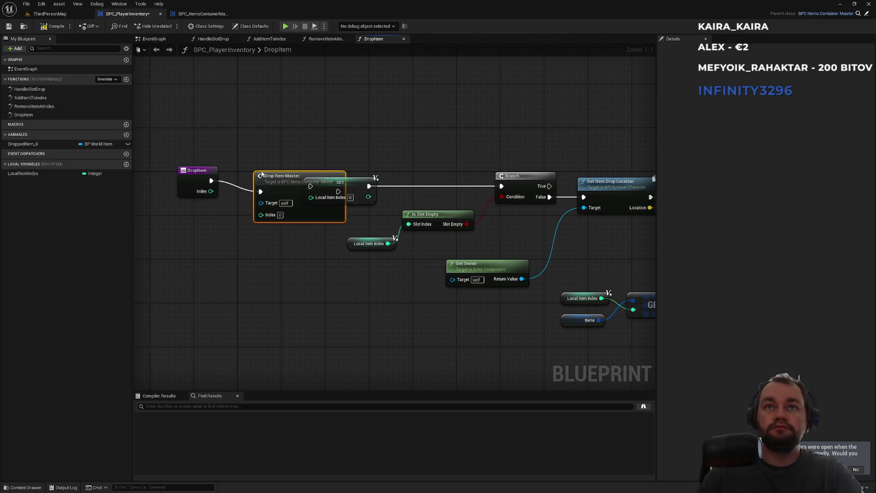
pyautogui.moveTo(285, 186); pyautogui.dragTo(280, 126)
pyautogui.moveTo(210, 191); pyautogui.dragTo(256, 154)
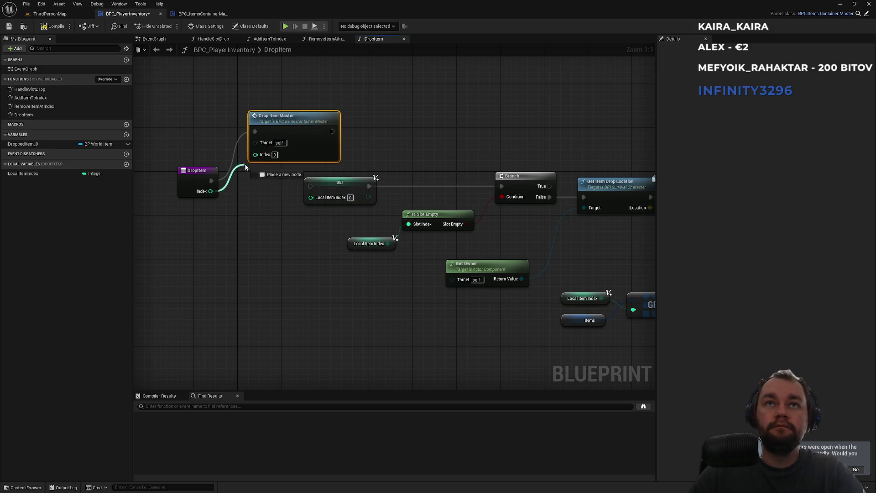
# Run Remove Item at Index after Drop Item Master, also fed by DropItem's Index
pyautogui.moveTo(33, 106)
pyautogui.mouseDown()
pyautogui.moveTo(373, 128)
pyautogui.moveTo(377, 119)
pyautogui.mouseUp()
pyautogui.moveTo(381, 160); pyautogui.dragTo(211, 191)
pyautogui.moveTo(383, 136); pyautogui.dragTo(332, 131)
pyautogui.moveTo(403, 124); pyautogui.dragTo(401, 118)
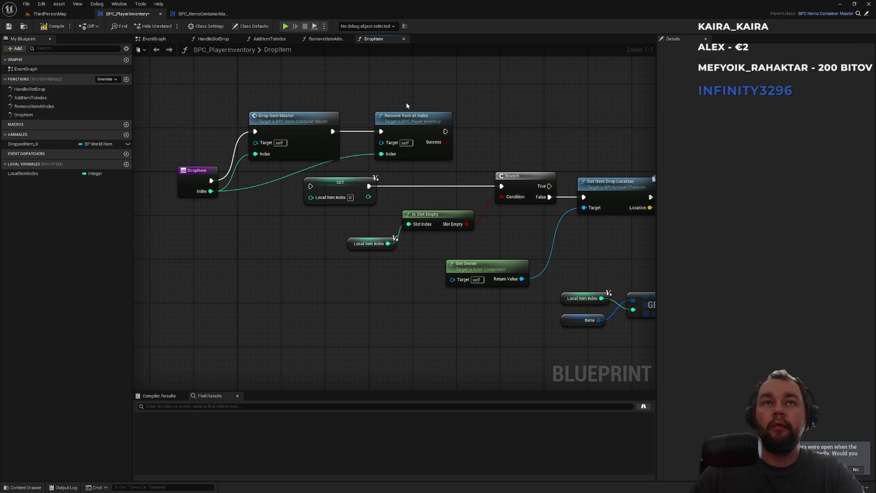
pyautogui.moveTo(547, 138)
pyautogui.mouseDown()
pyautogui.moveTo(337, 120)
pyautogui.moveTo(518, 168)
pyautogui.mouseUp()
pyautogui.scroll(-4, 338, 119)
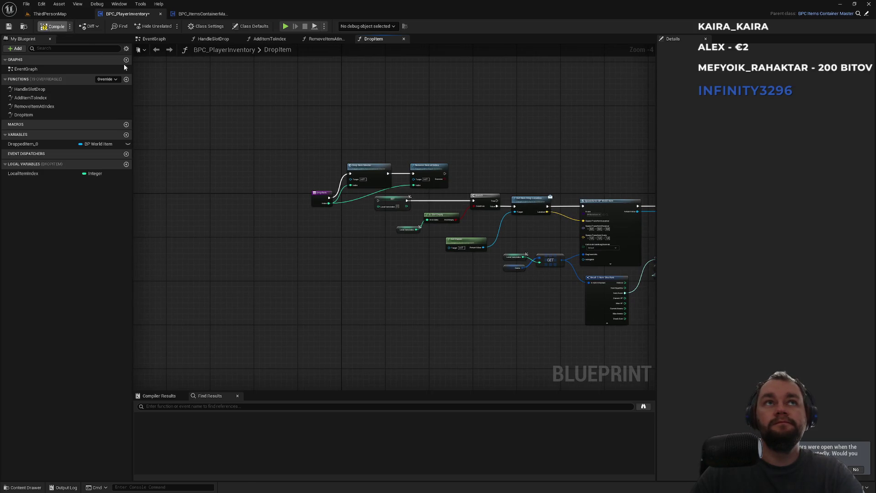
pyautogui.click(48, 14)
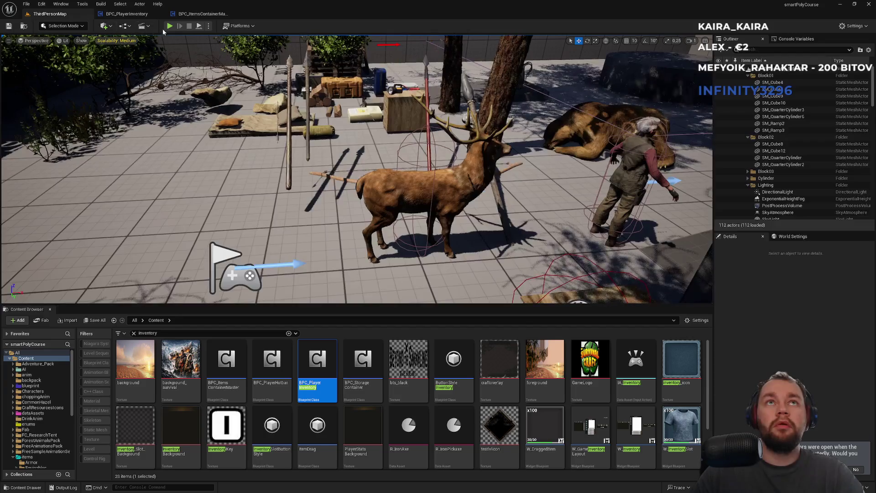
# Play-test in the editor, toggling the inventory with I and walking forward, then stop the session
pyautogui.click(169, 27)
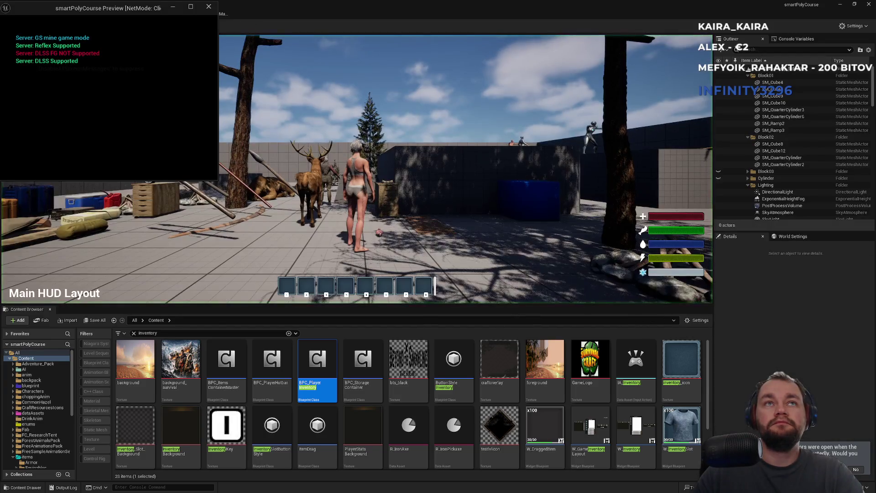
pyautogui.press('super')
pyautogui.press('super')
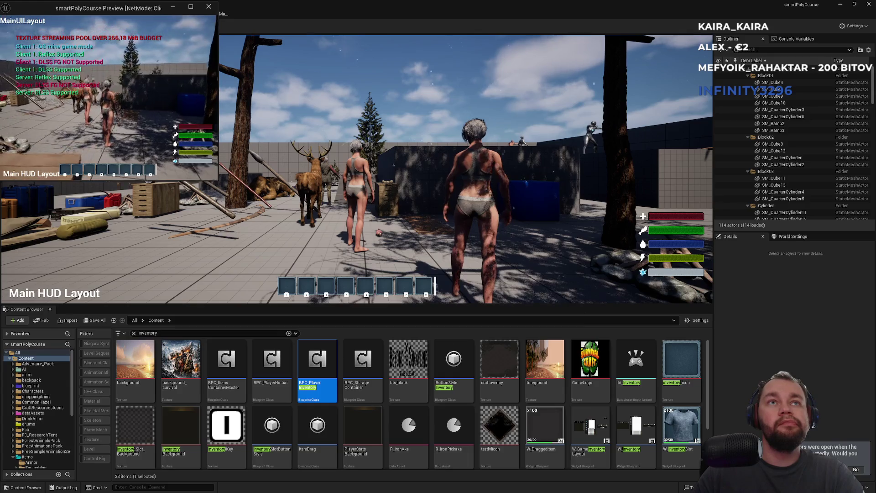
pyautogui.press('i')
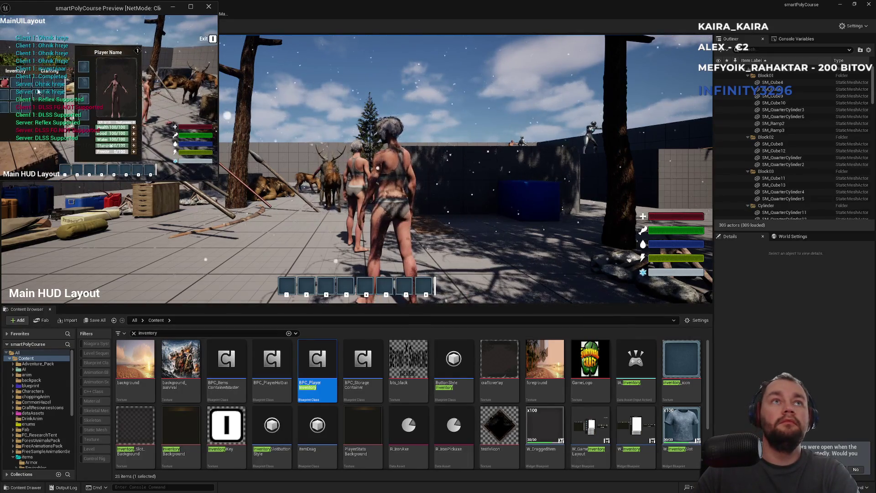
pyautogui.press('i')
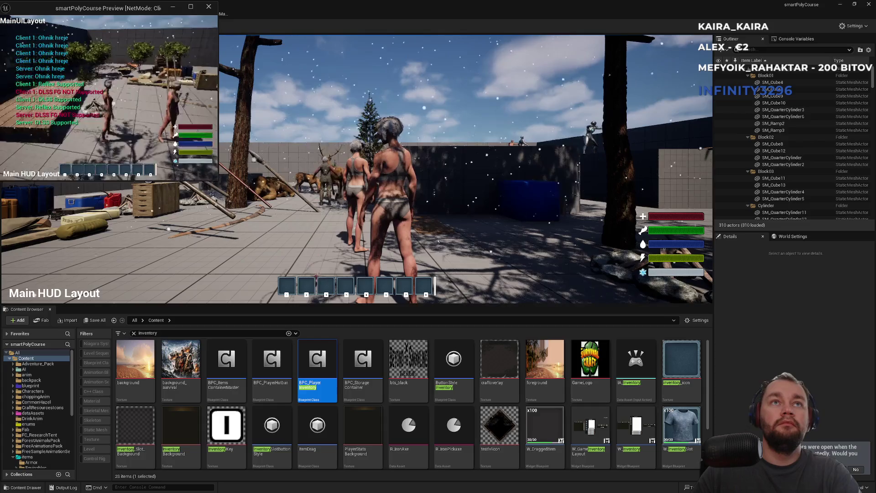
pyautogui.press('w')
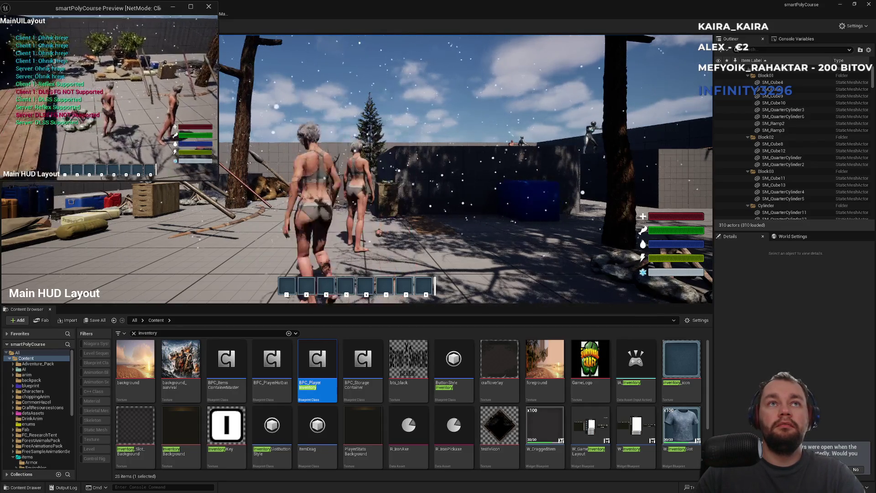
pyautogui.press('w')
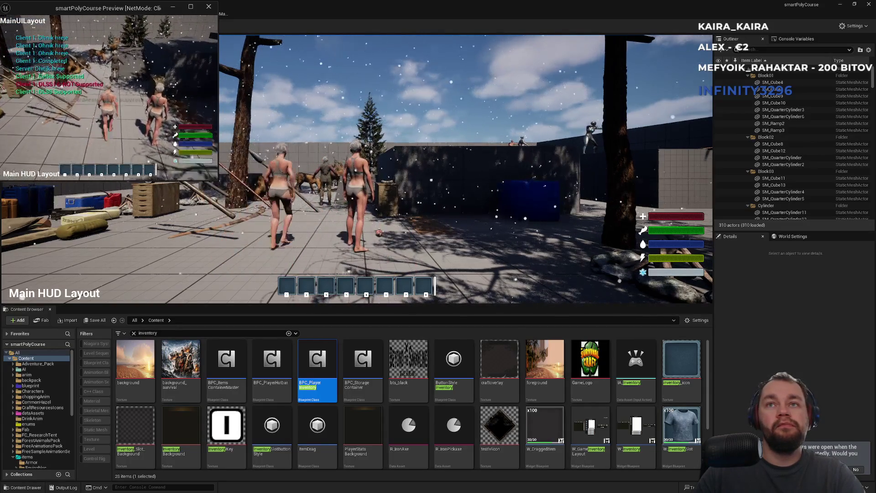
pyautogui.press('Escape')
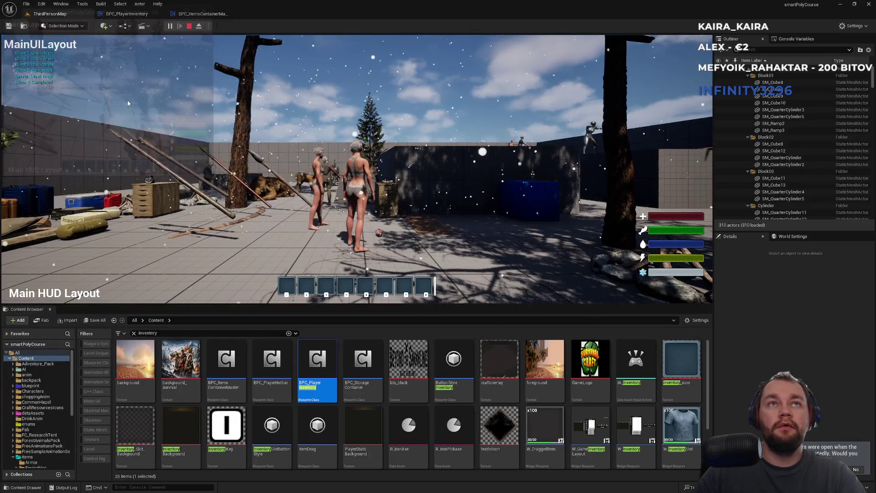
pyautogui.click(203, 14)
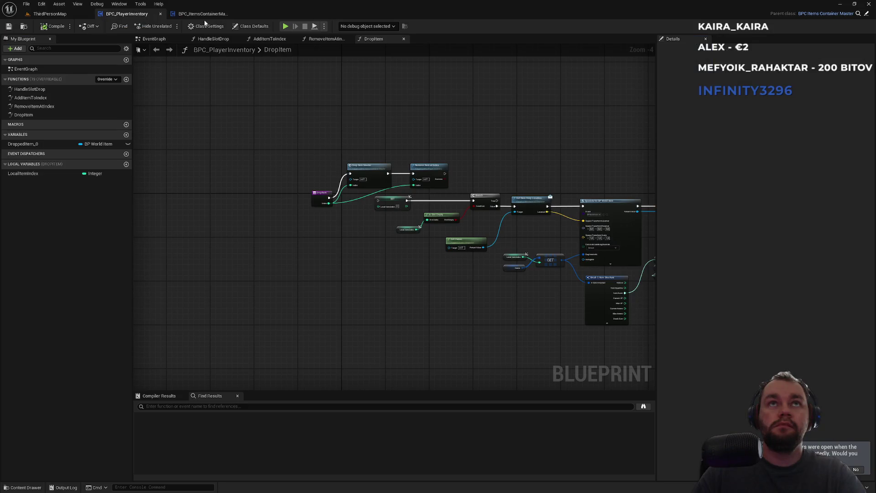
# Pan and zoom across the DropItem graph reviewing the entry, Branch, SpawnActor and SET nodes
pyautogui.click(150, 18)
pyautogui.scroll(2, 395, 149)
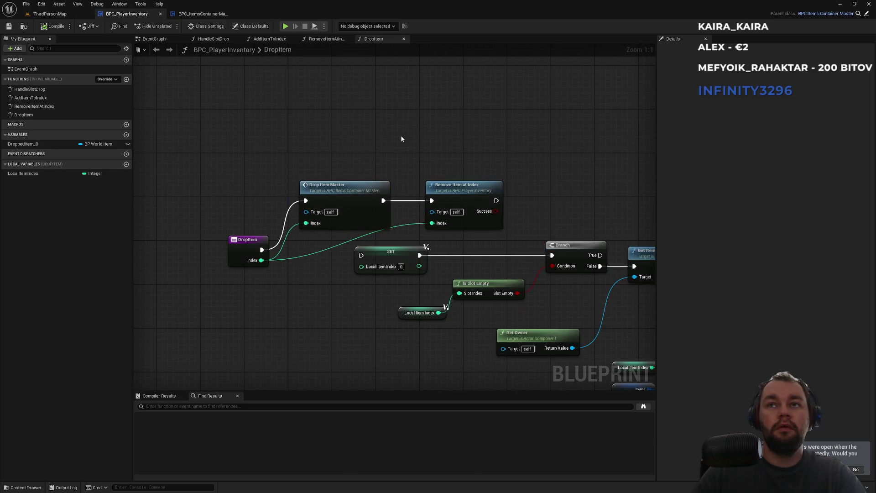
pyautogui.scroll(-2, 521, 146)
pyautogui.moveTo(521, 146); pyautogui.dragTo(360, 129)
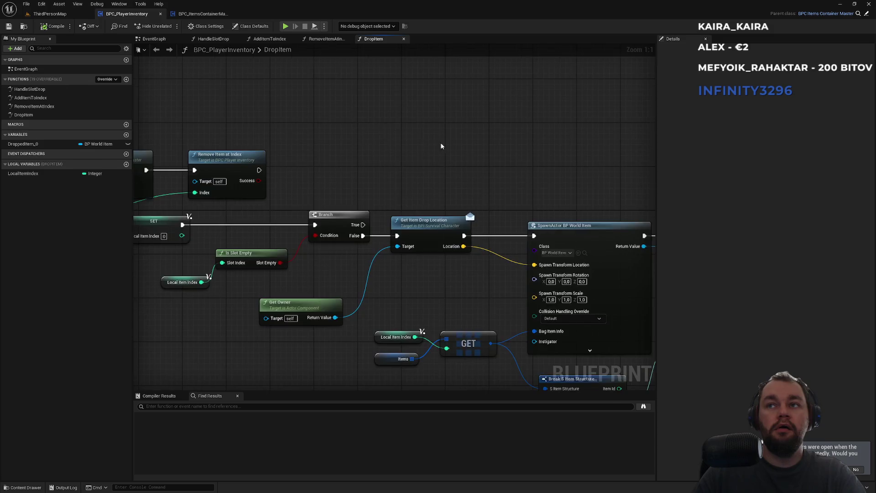
pyautogui.moveTo(441, 145); pyautogui.dragTo(297, 120)
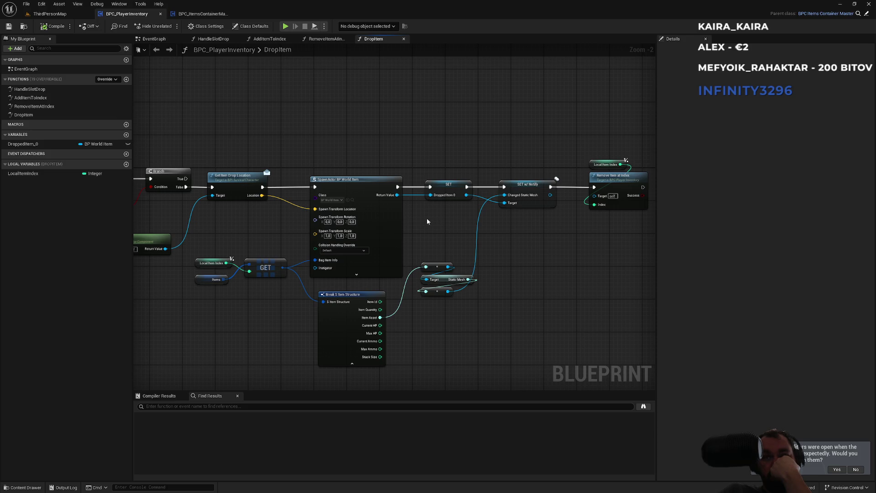
pyautogui.moveTo(294, 221)
pyautogui.mouseDown()
pyautogui.moveTo(297, 229)
pyautogui.moveTo(511, 246)
pyautogui.mouseUp()
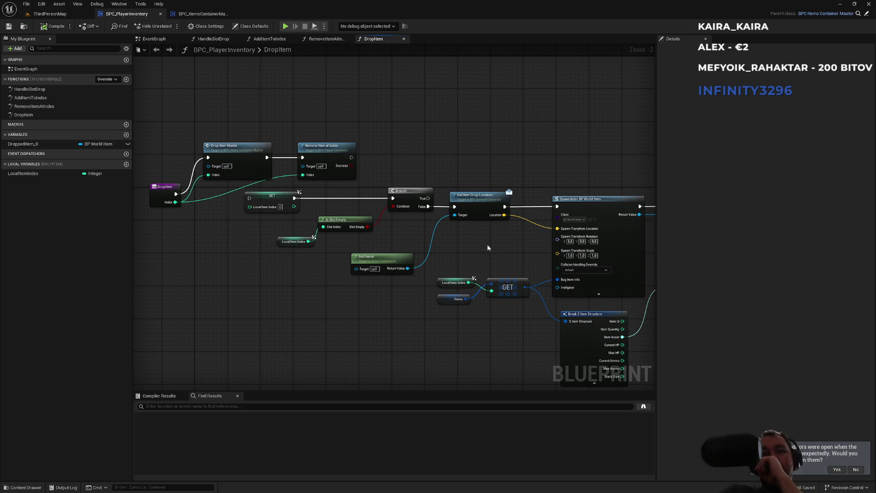
pyautogui.moveTo(487, 245); pyautogui.dragTo(290, 236)
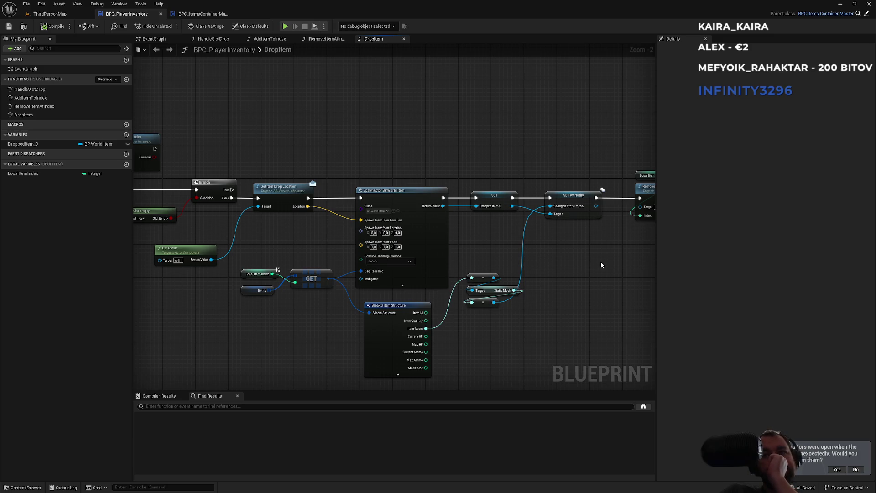
pyautogui.scroll(1, 434, 260)
pyautogui.scroll(1, 436, 254)
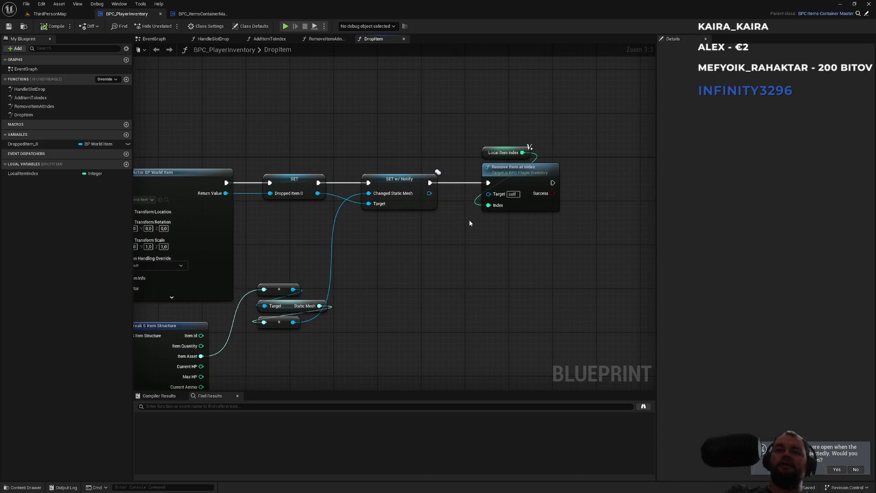
pyautogui.scroll(1, 466, 219)
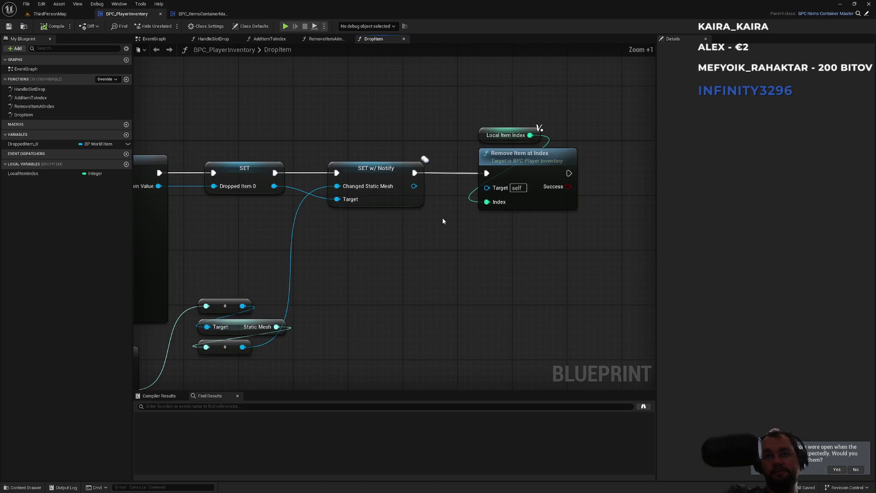
pyautogui.scroll(-4, 442, 219)
pyautogui.scroll(-6, 430, 222)
pyautogui.scroll(6, 417, 231)
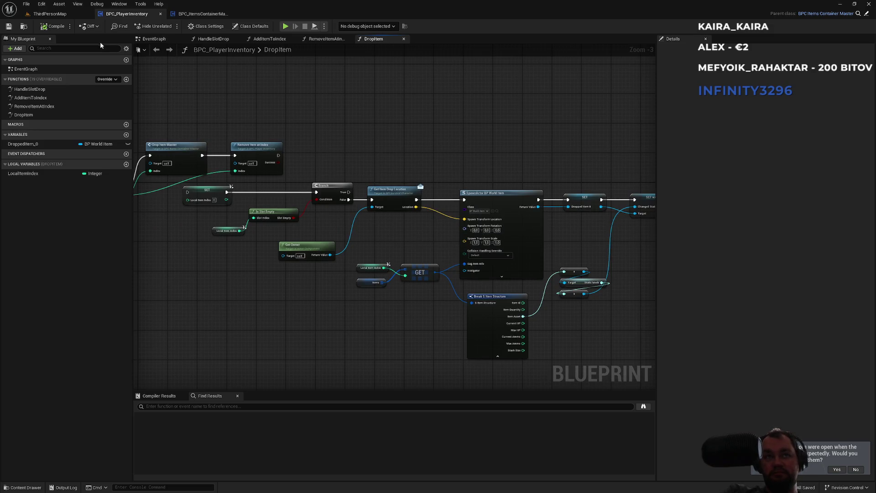
pyautogui.click(47, 14)
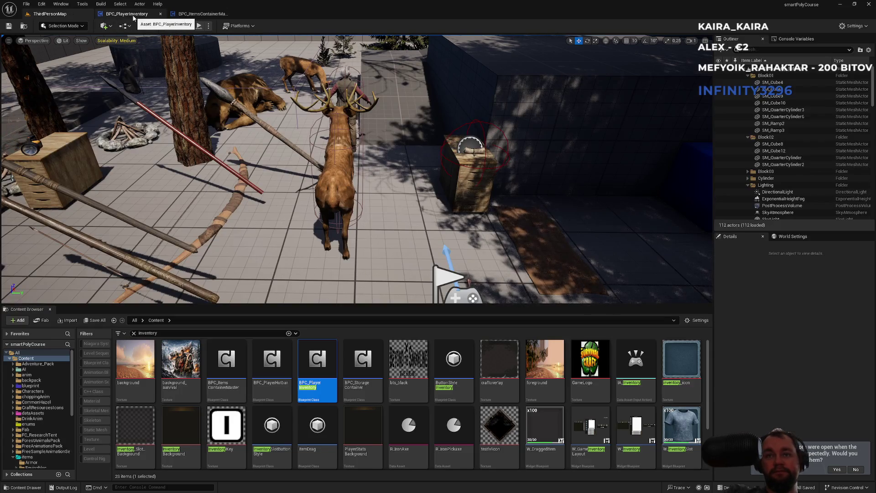
# Clear the Content Browser inventory filter and review the DropItem graphs in both blueprint tabs
pyautogui.click(134, 333)
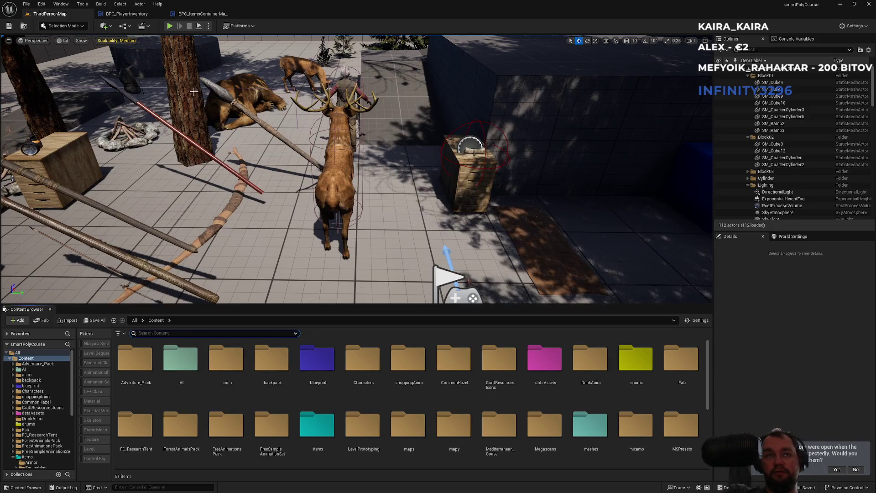
pyautogui.click(201, 14)
pyautogui.click(128, 14)
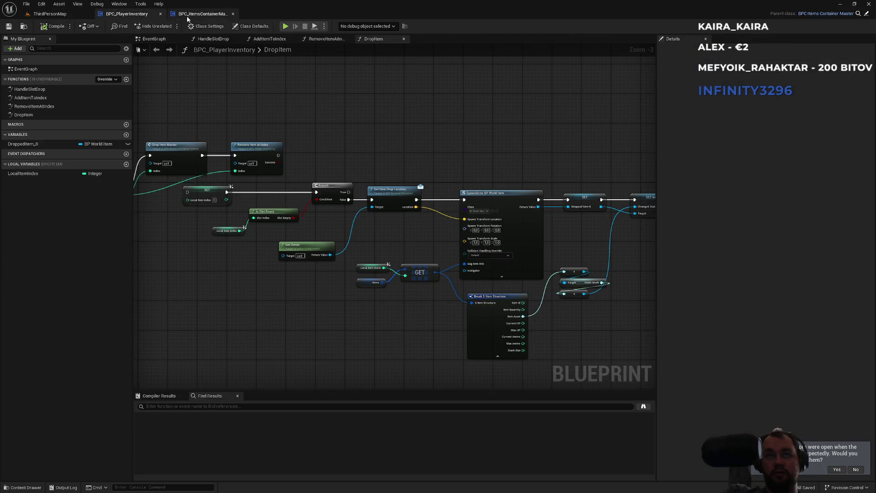
pyautogui.click(188, 14)
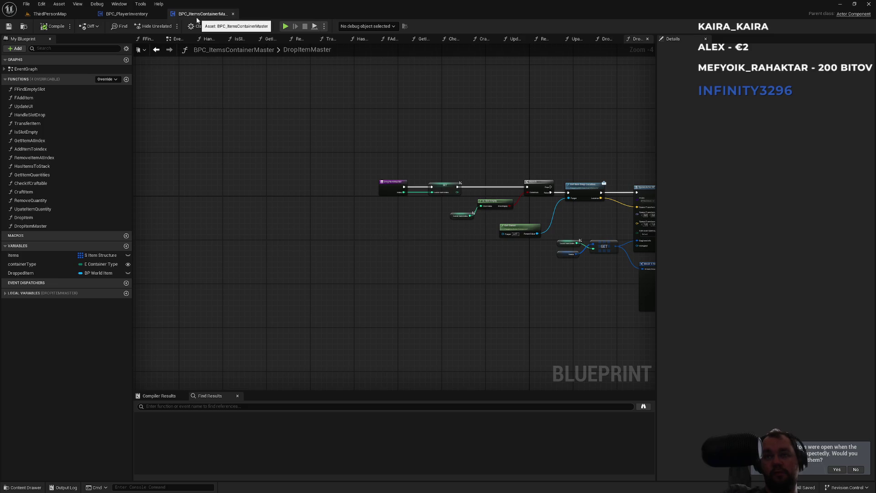
pyautogui.click(50, 14)
# Select the Meat_Iceage_Meat_D_0 mesh on the ThirdPersonMap floor and focus the view on it
pyautogui.scroll(5, 356, 169)
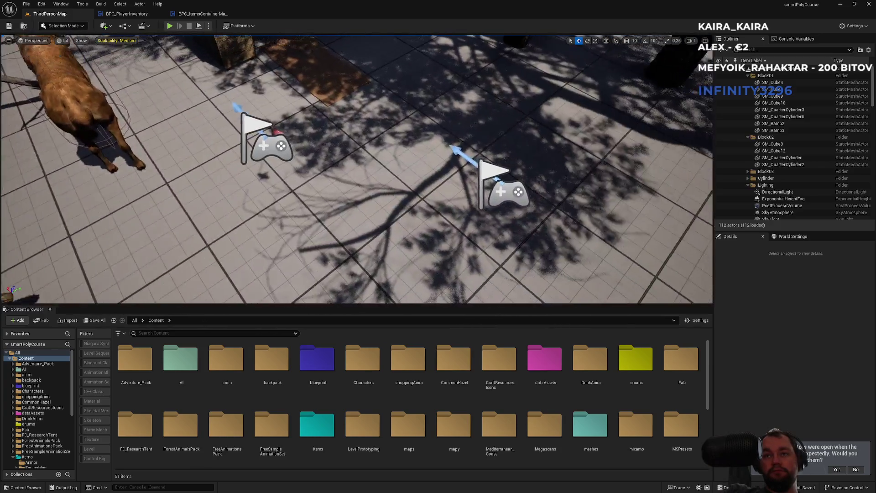
pyautogui.click(337, 168)
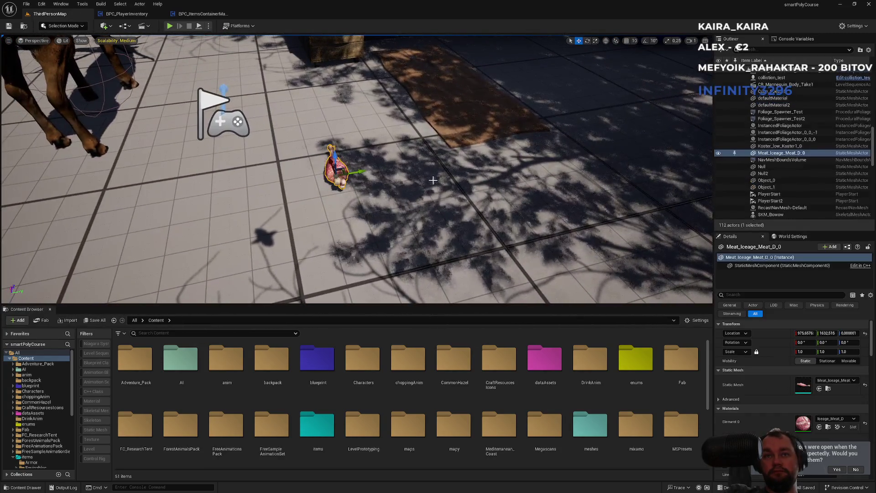
pyautogui.press('f')
pyautogui.scroll(-10, 353, 175)
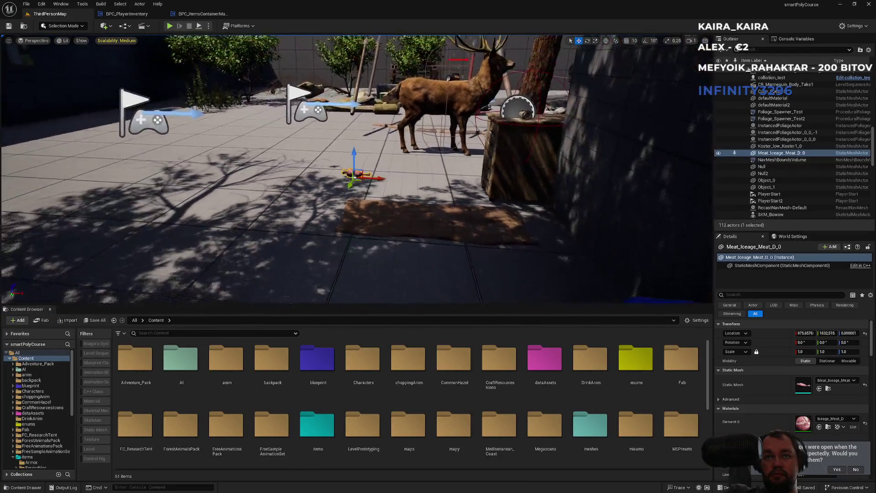
pyautogui.scroll(8, 354, 176)
pyautogui.scroll(-5, 353, 175)
pyautogui.scroll(6, 354, 176)
pyautogui.scroll(-8, 433, 181)
pyautogui.scroll(9, 434, 181)
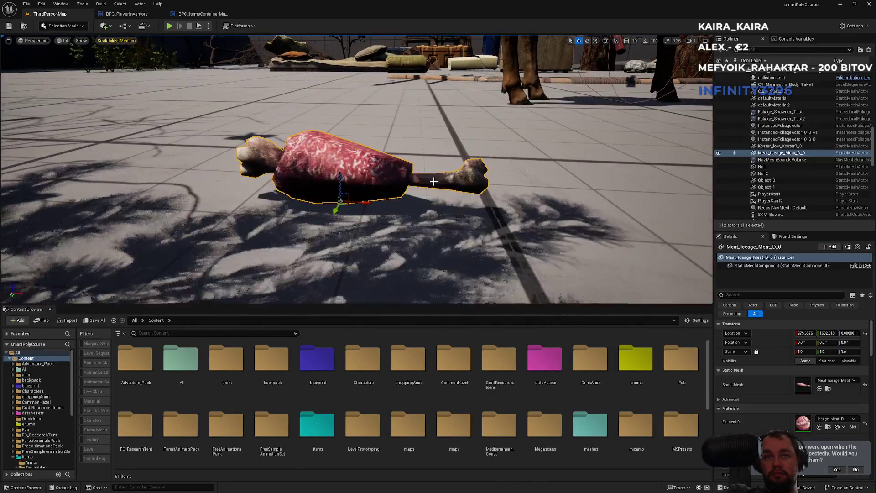
pyautogui.scroll(-8, 434, 181)
pyautogui.scroll(4, 222, 236)
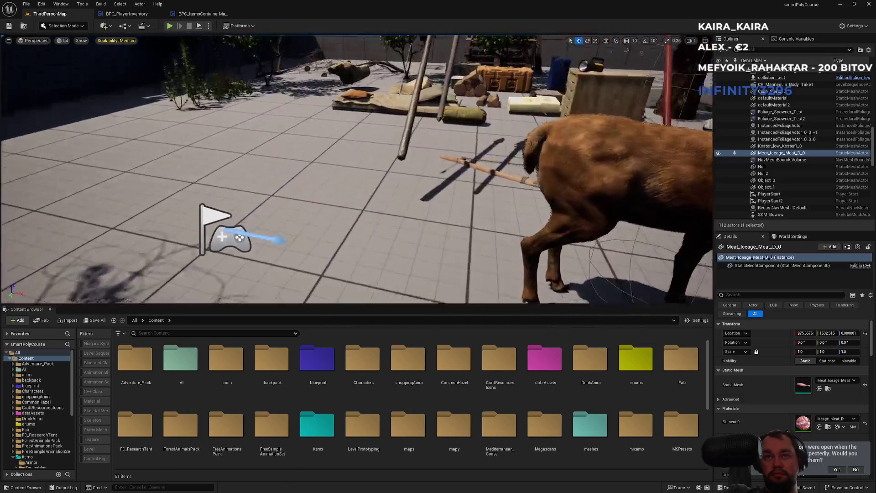
pyautogui.scroll(-6, 431, 184)
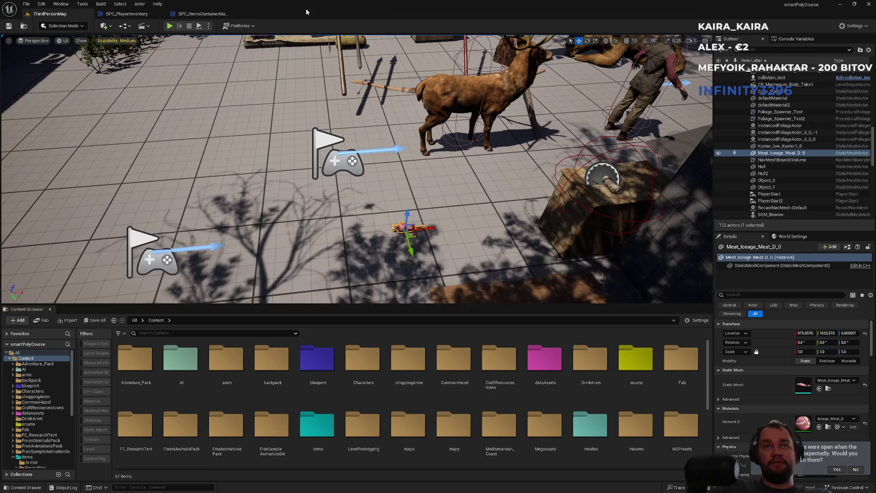
# Inspect the DropItemMaster graph's reroute, Branch and Get Item Drop Location nodes
pyautogui.click(216, 16)
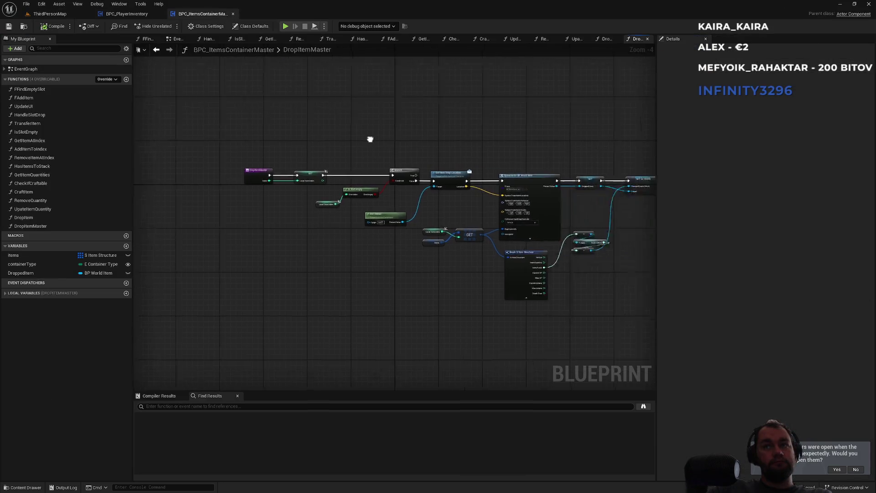
pyautogui.scroll(4, 558, 219)
pyautogui.moveTo(558, 218)
pyautogui.mouseDown()
pyautogui.moveTo(369, 195)
pyautogui.moveTo(374, 253)
pyautogui.moveTo(385, 260)
pyautogui.moveTo(372, 202)
pyautogui.moveTo(373, 300)
pyautogui.moveTo(386, 323)
pyautogui.moveTo(368, 196)
pyautogui.moveTo(385, 327)
pyautogui.mouseUp()
pyautogui.moveTo(364, 191)
pyautogui.mouseDown()
pyautogui.moveTo(400, 313)
pyautogui.moveTo(364, 191)
pyautogui.mouseUp()
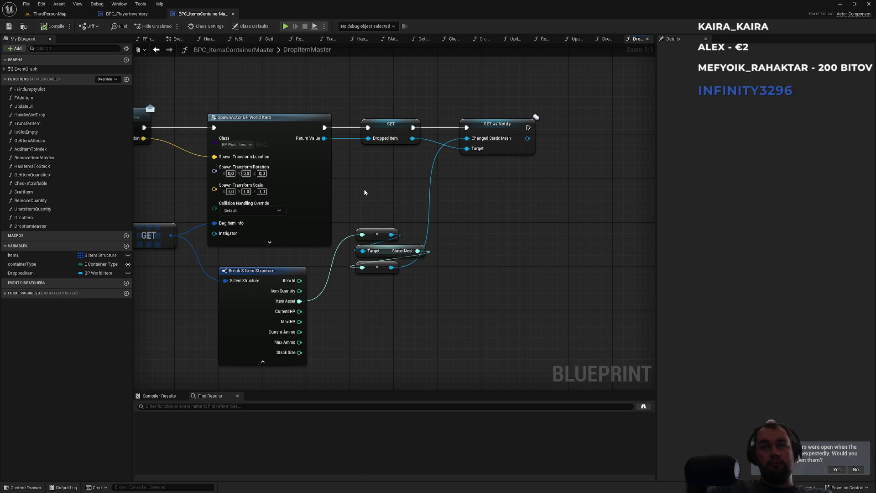
pyautogui.moveTo(536, 118); pyautogui.dragTo(500, 234)
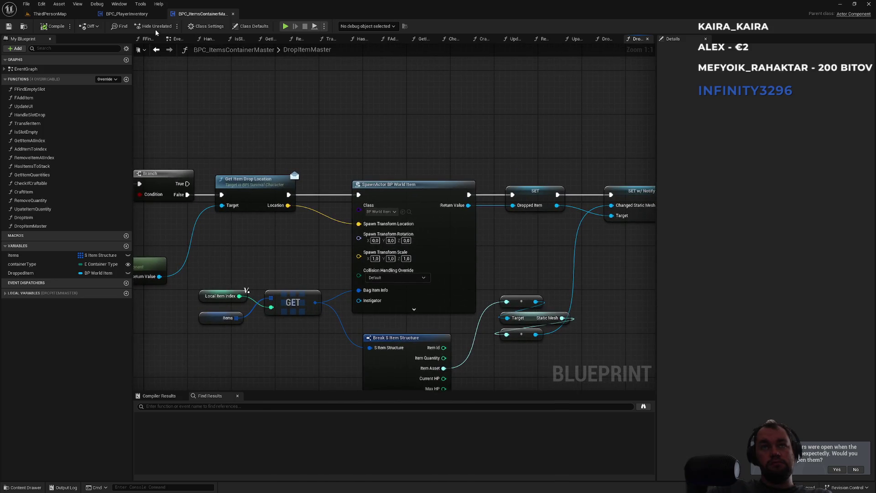
pyautogui.click(132, 13)
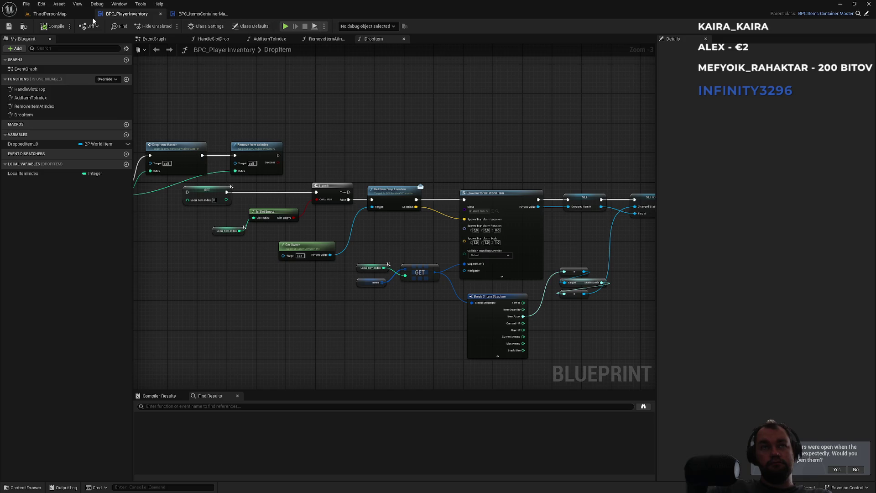
# Open the testTreeMap level from the mapy folder in the Content Browser
pyautogui.click(50, 14)
pyautogui.click(211, 26)
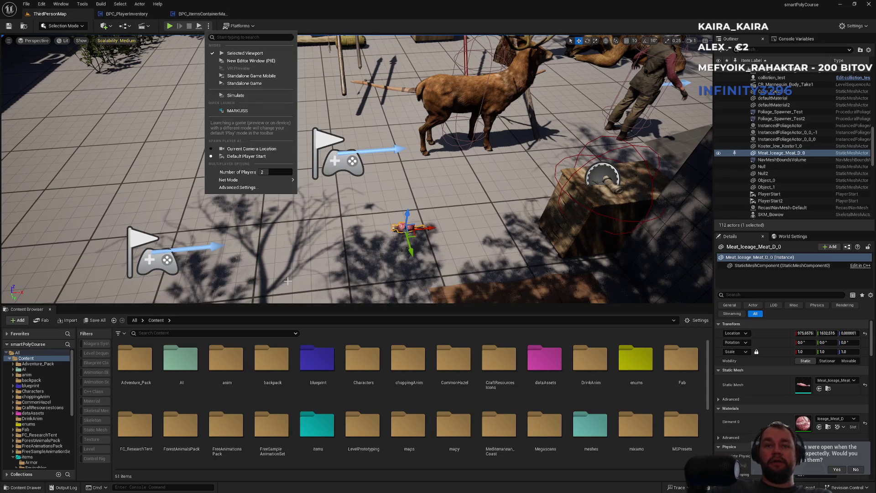
pyautogui.click(362, 429)
pyautogui.doubleClick(440, 445)
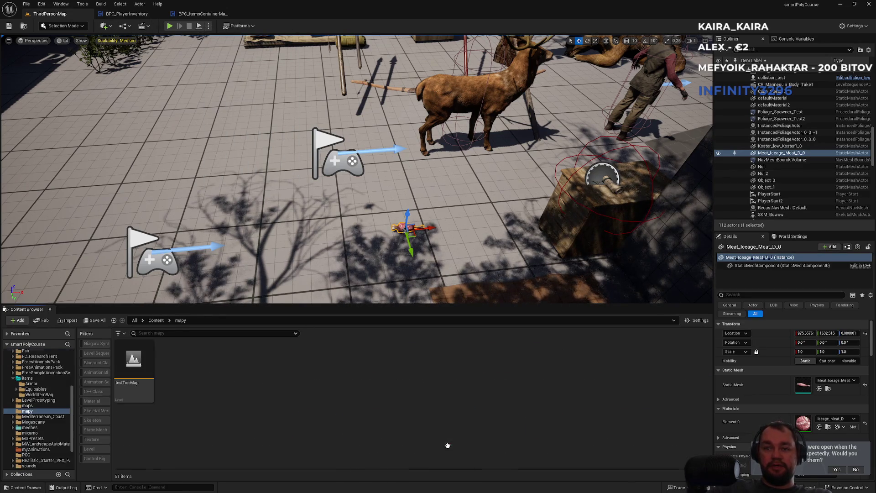
pyautogui.doubleClick(133, 365)
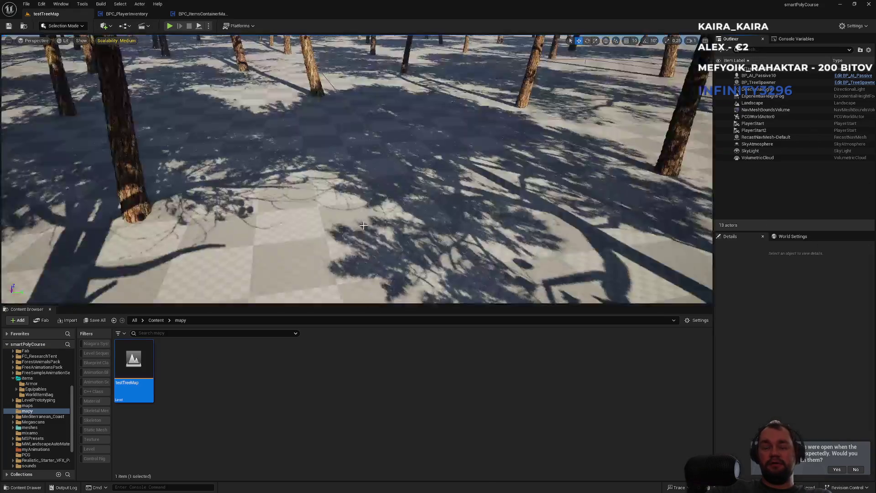
# Play testTreeMap and drop an item from the in-game inventory into the world
pyautogui.click(170, 27)
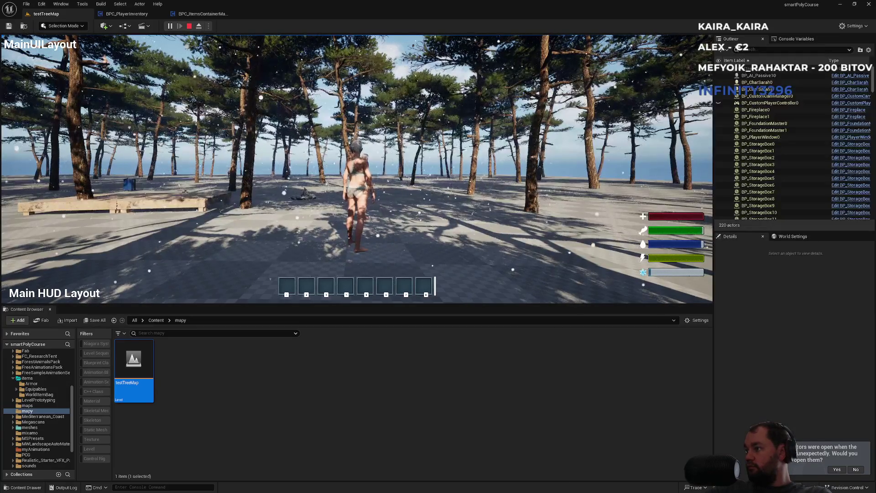
pyautogui.press('super')
pyautogui.click(53, 290)
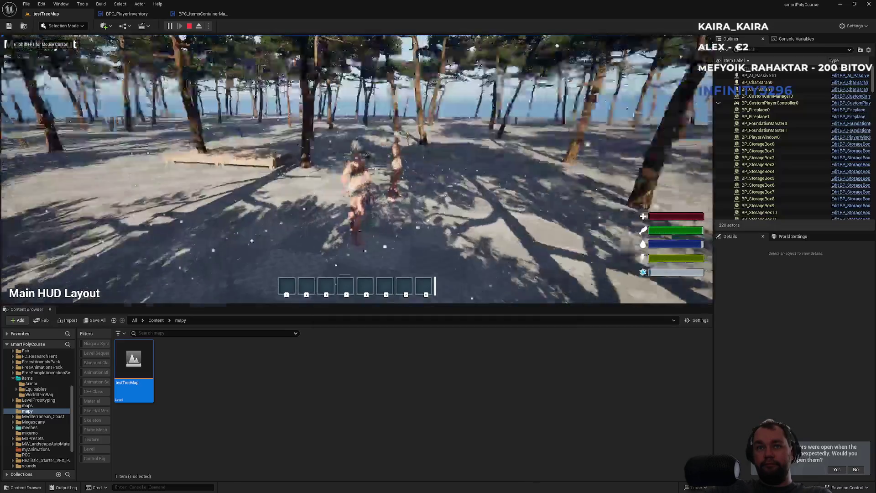
pyautogui.press('i')
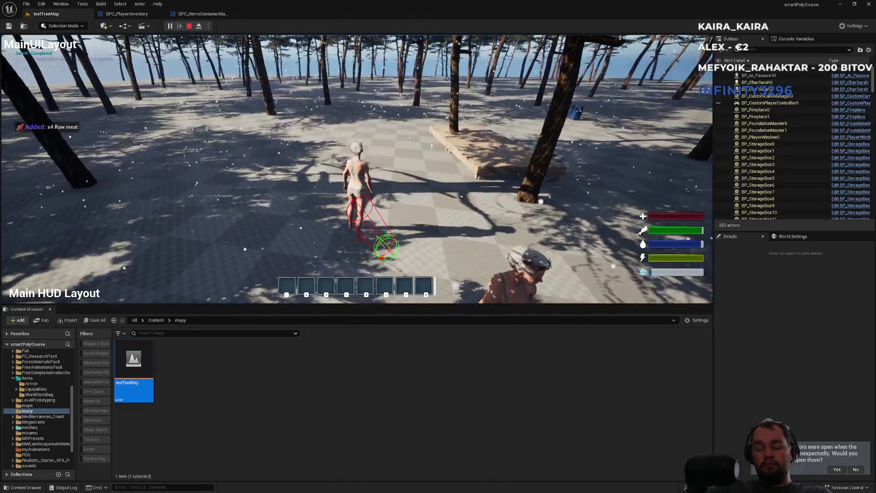
pyautogui.press('i')
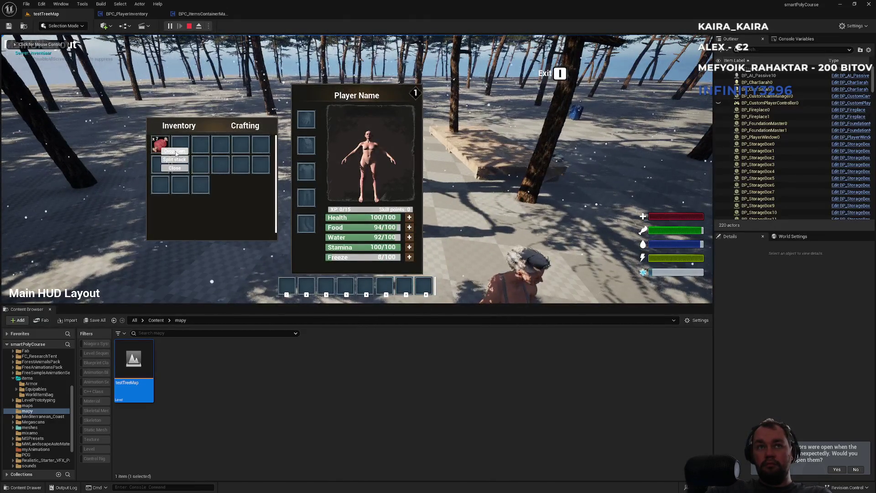
pyautogui.click(175, 151)
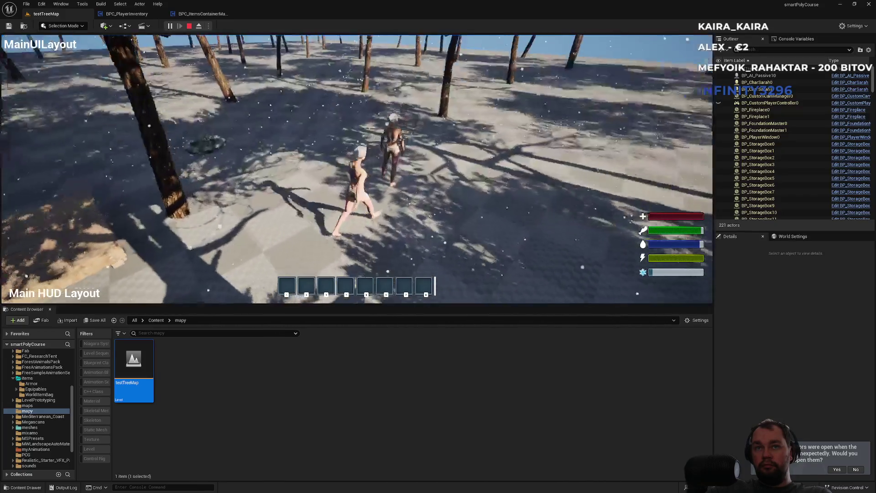
# Toggle the play view to fullscreen and back, then view BPC_ItemsContainerMaster's DropItemMaster graph
pyautogui.press('F11')
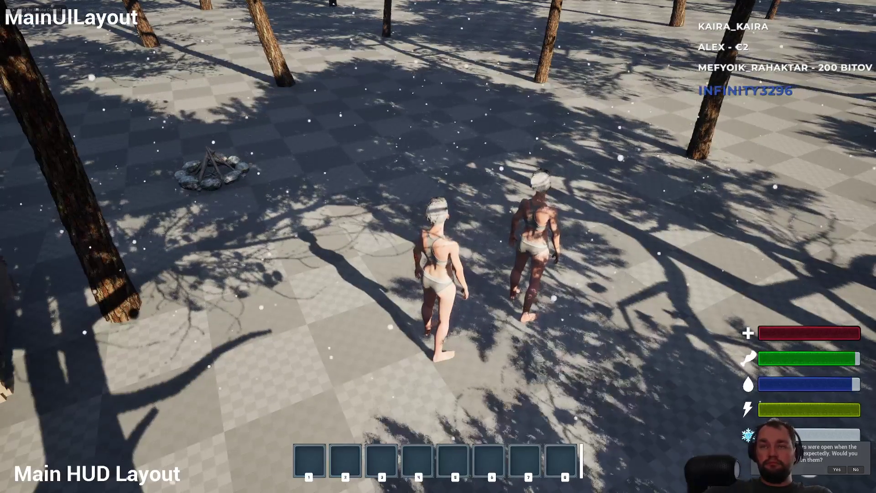
pyautogui.click(438, 246)
pyautogui.press('F11')
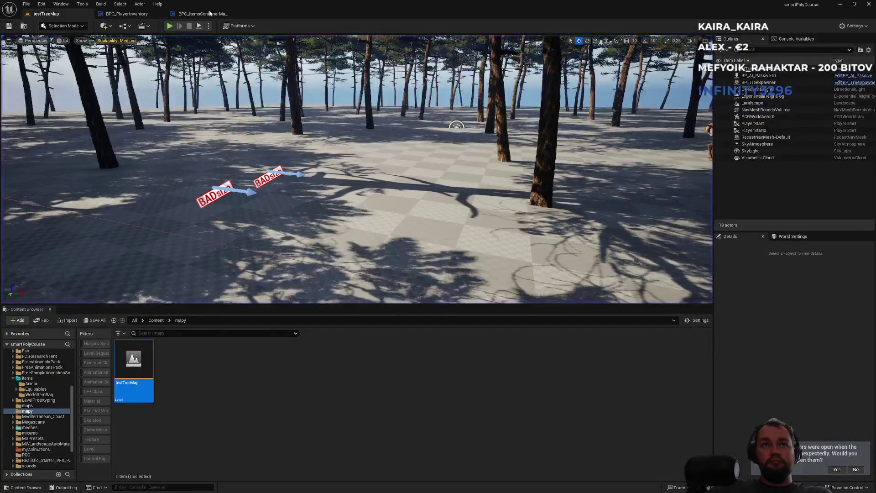
pyautogui.click(204, 16)
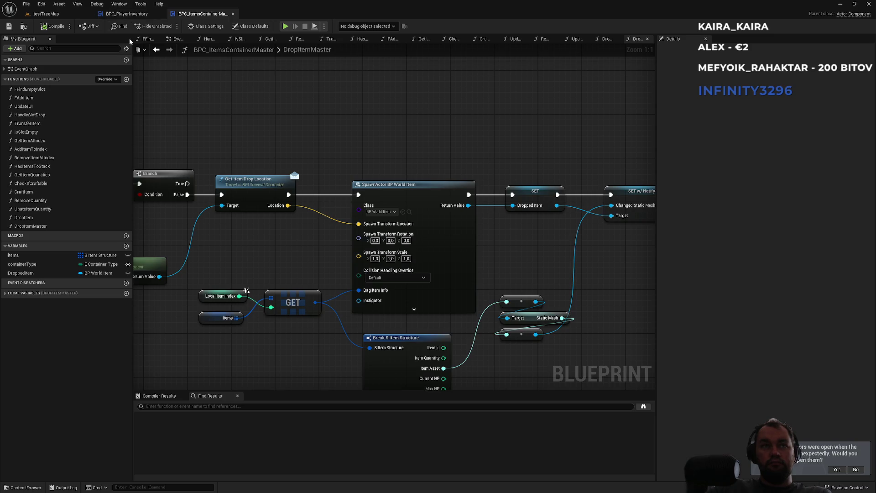
# Search the Content Browser for 'world item' and open the BP_WorldItem Blueprint
pyautogui.click(137, 15)
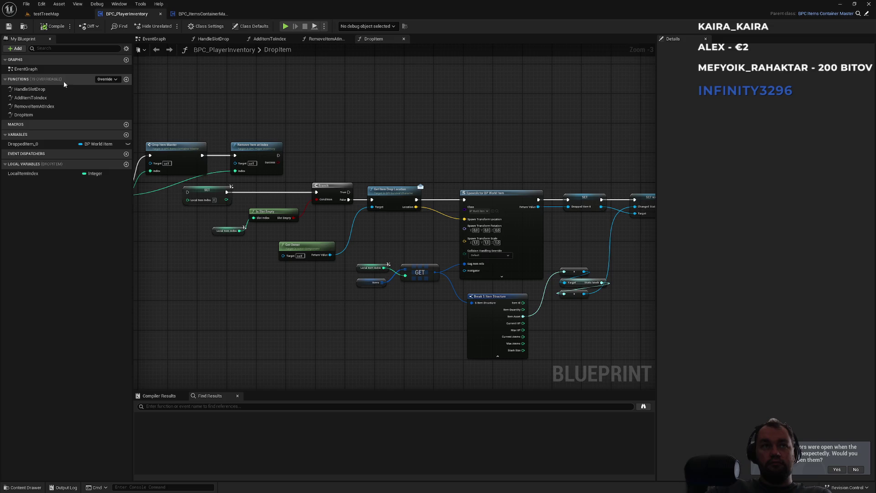
pyautogui.click(206, 15)
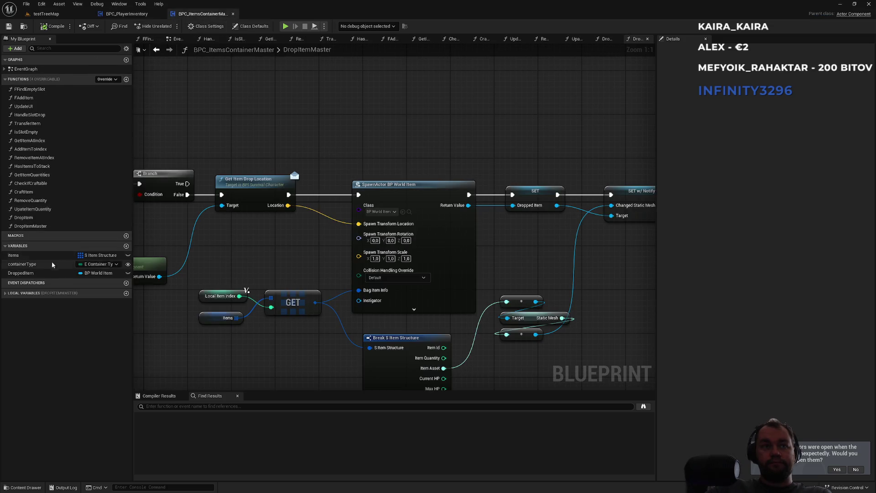
pyautogui.click(45, 14)
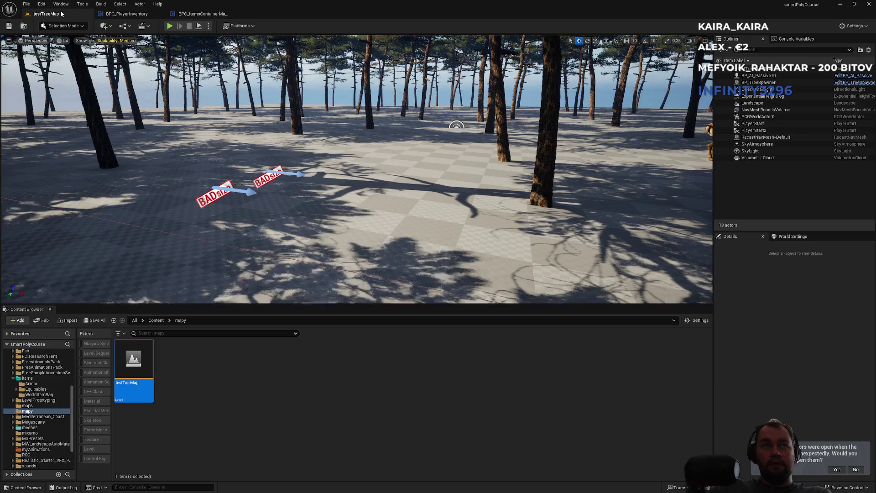
pyautogui.click(157, 319)
pyautogui.click(181, 332)
pyautogui.write('world ite')
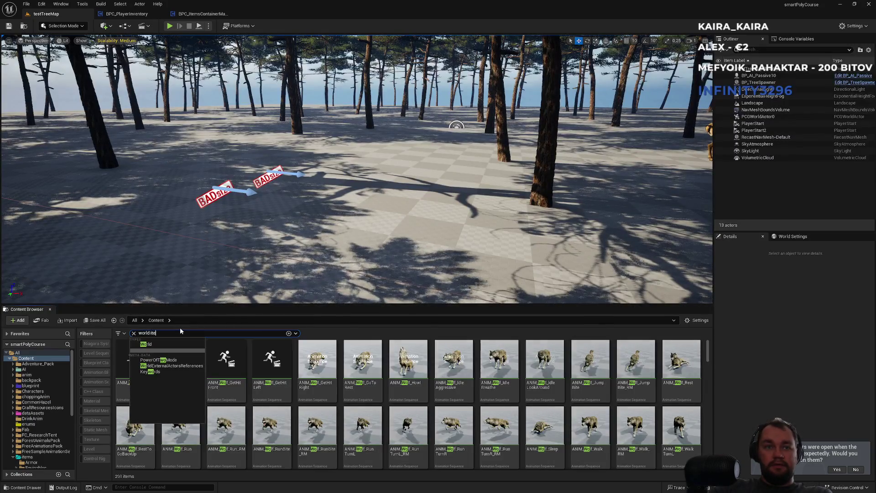
pyautogui.write('m')
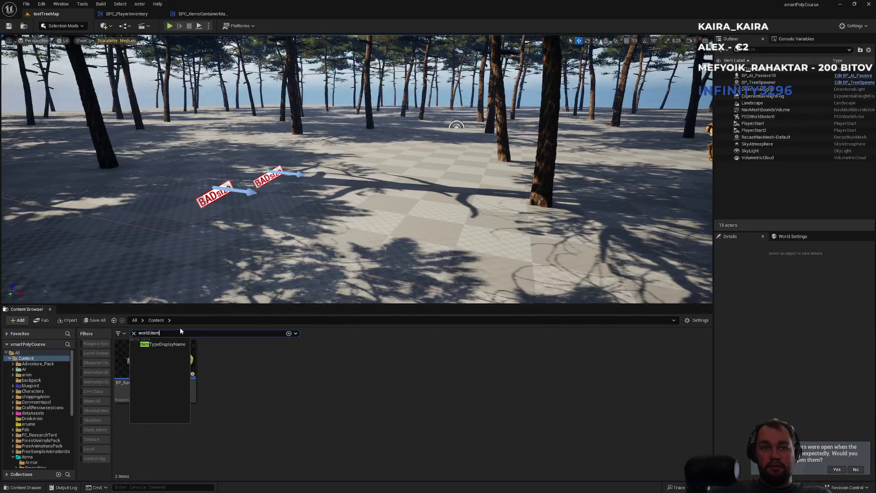
pyautogui.doubleClick(181, 366)
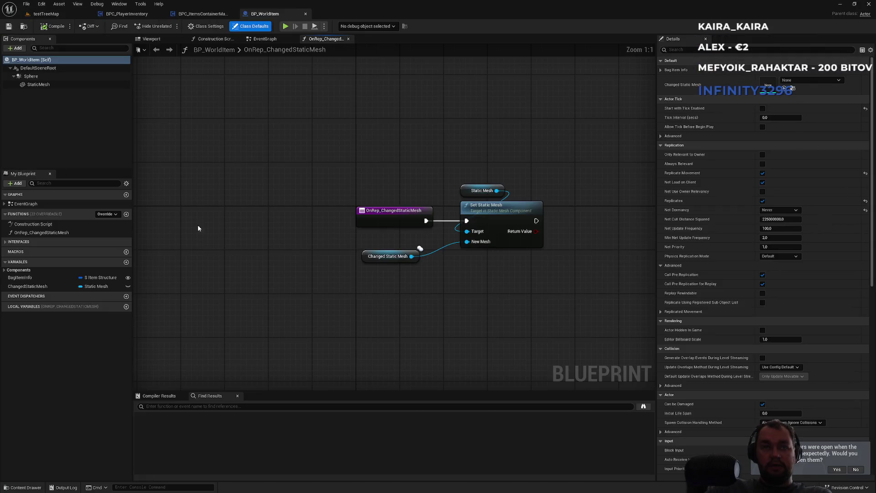
# Give BP_WorldItem's StaticMesh a Custom collision preset ignoring Pawn, then play-test testTreeMap
pyautogui.click(46, 286)
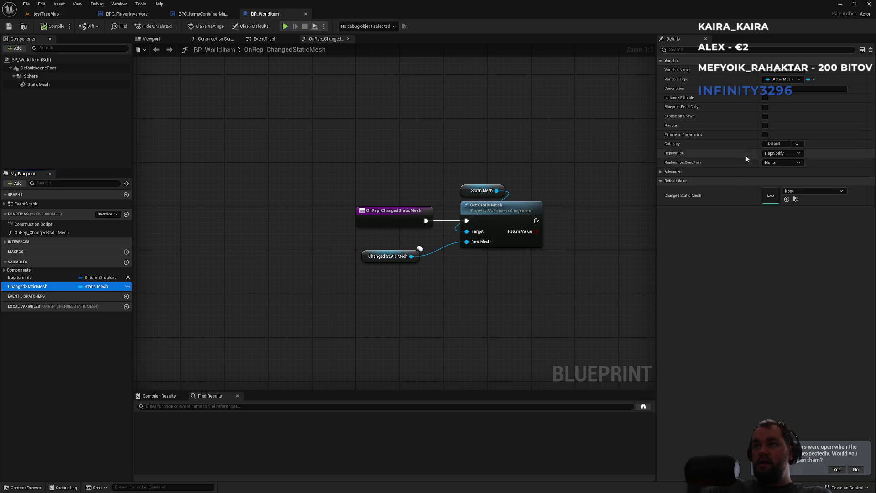
pyautogui.click(661, 173)
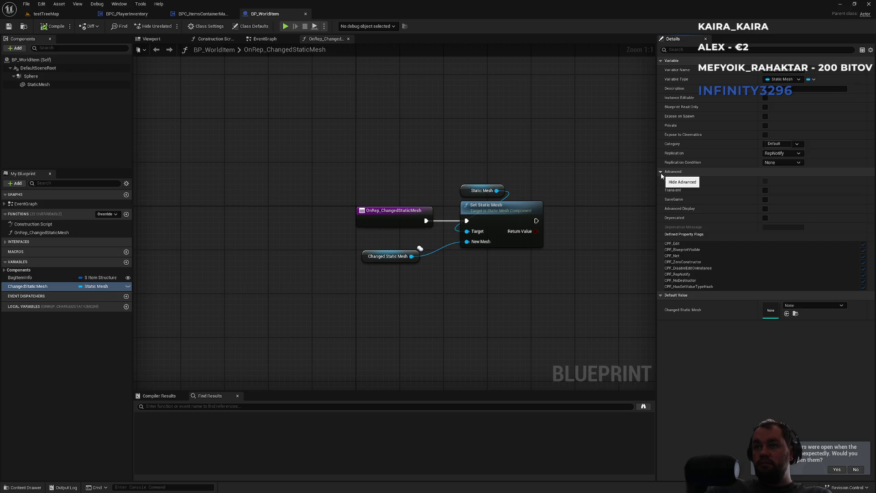
pyautogui.click(661, 172)
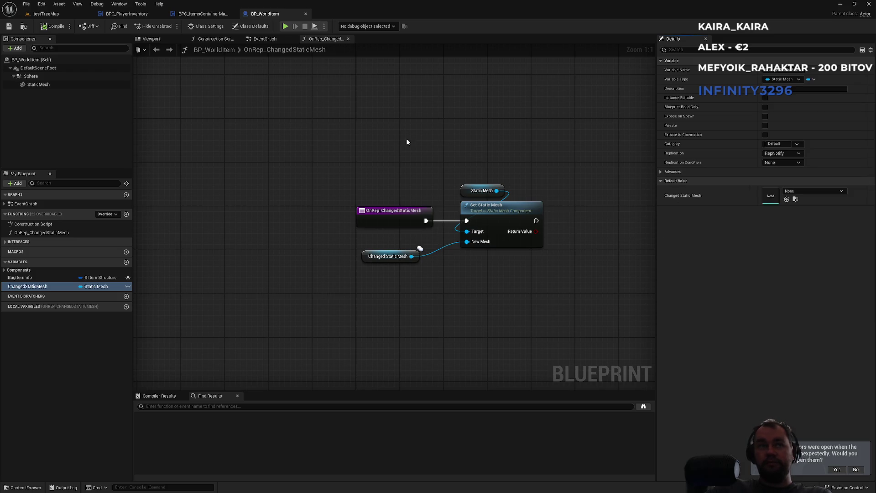
pyautogui.click(33, 84)
pyautogui.scroll(-5, 761, 203)
pyautogui.scroll(-7, 771, 205)
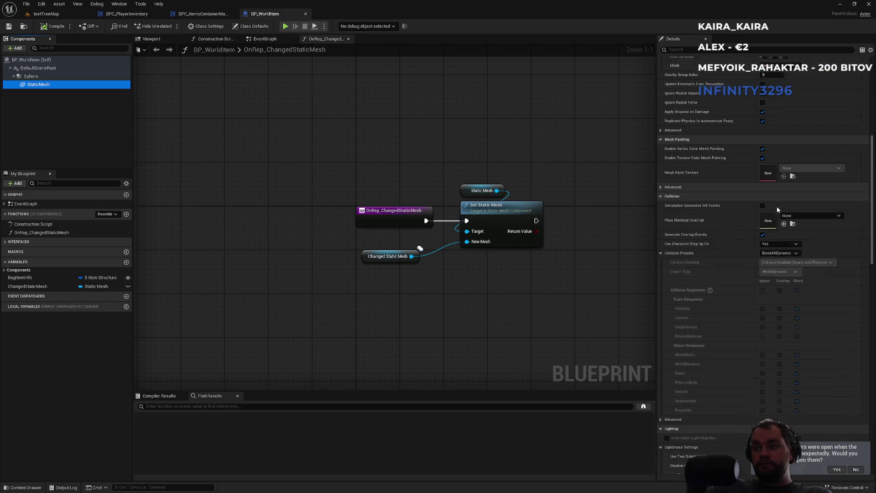
pyautogui.click(781, 243)
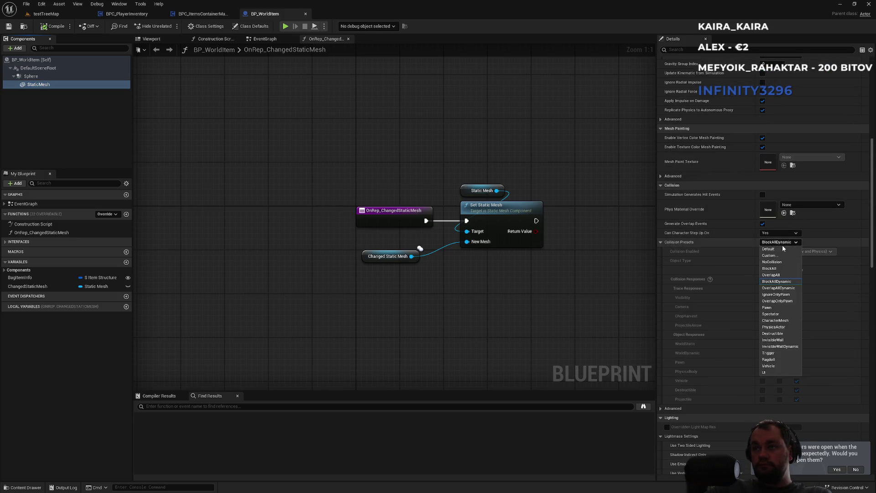
pyautogui.click(775, 252)
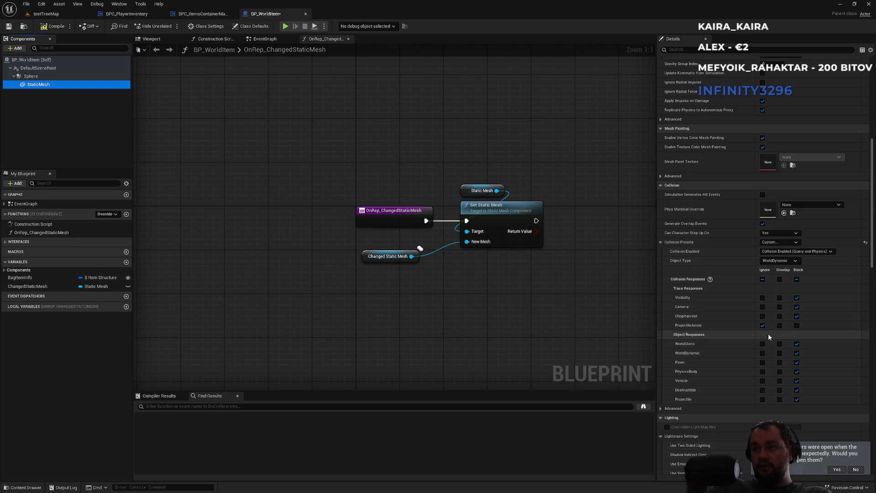
pyautogui.click(763, 363)
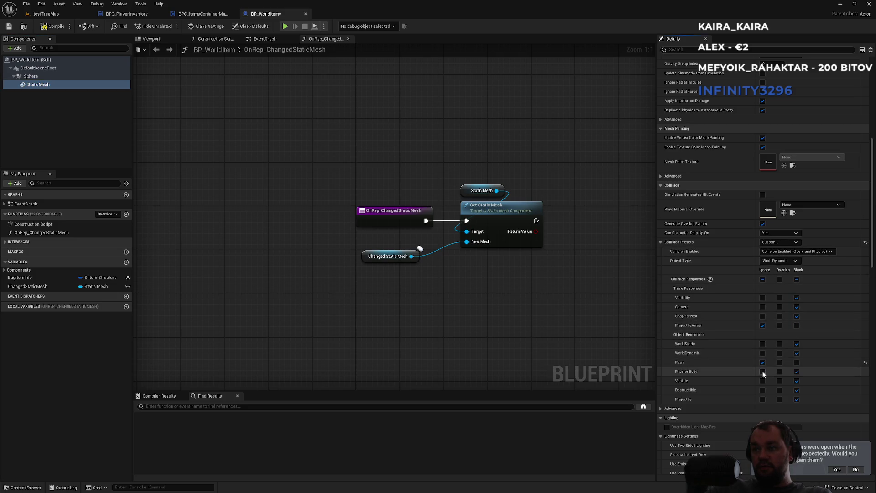
pyautogui.click(49, 15)
pyautogui.click(169, 26)
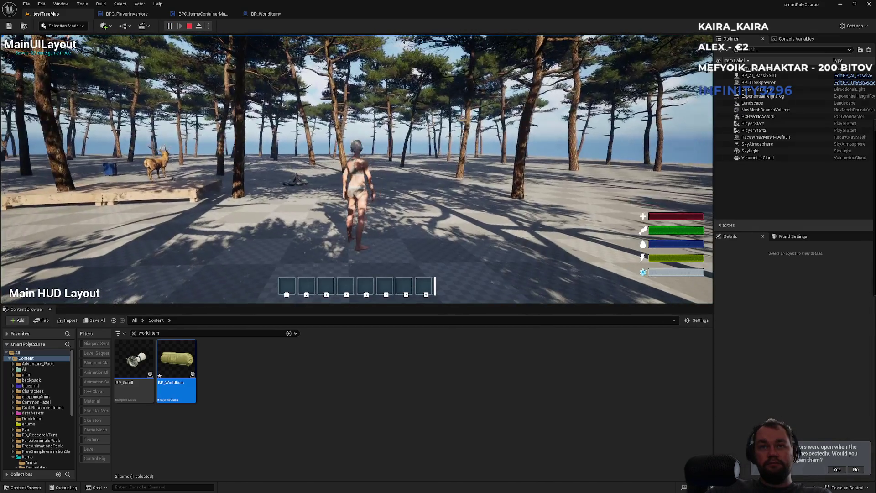
# Release the mouse from the running game and open the player's inventory
pyautogui.press('super')
pyautogui.press('super')
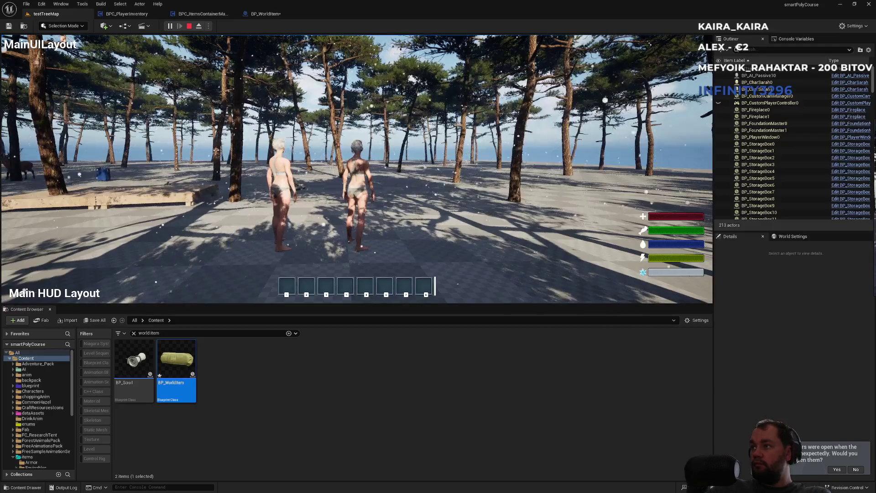
pyautogui.press('i')
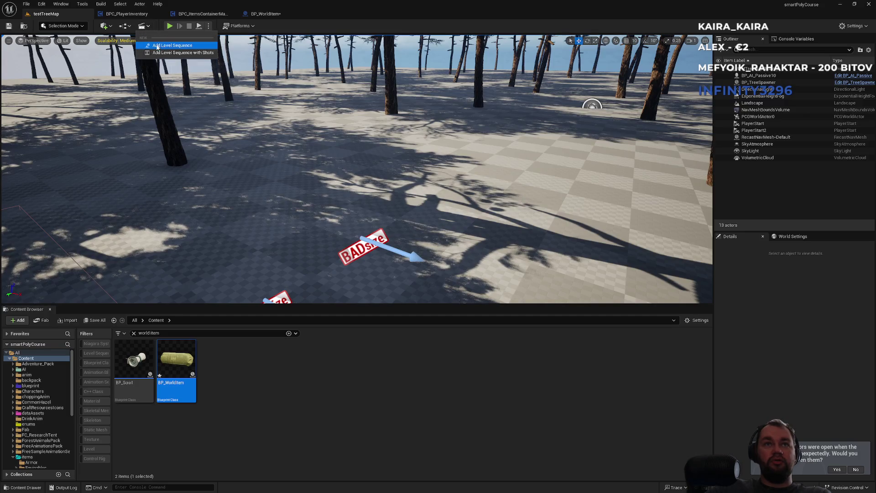
# Load ThirdPersonMap from the recent levels list and frame the floor cube in the viewport
pyautogui.click(76, 27)
pyautogui.click(251, 425)
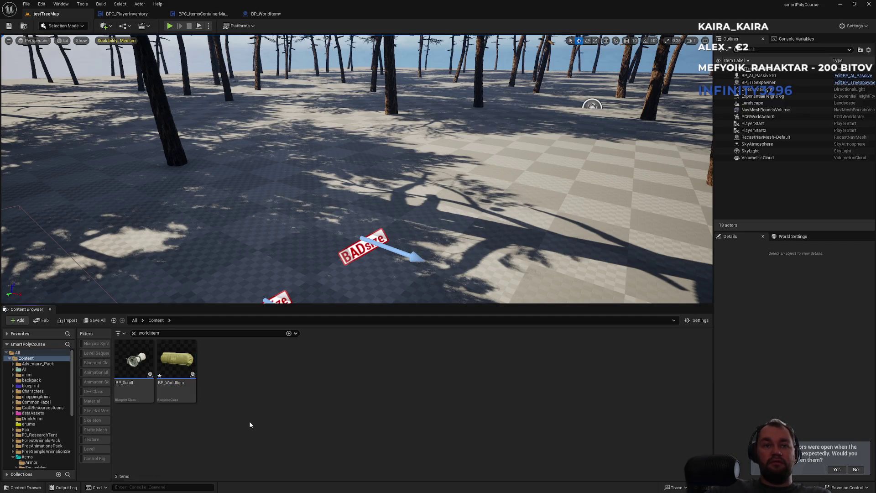
pyautogui.click(26, 4)
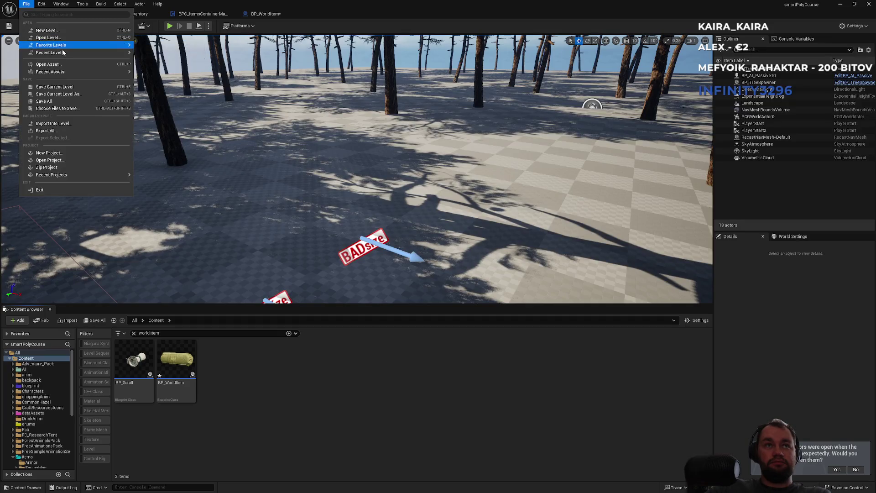
pyautogui.moveTo(110, 52)
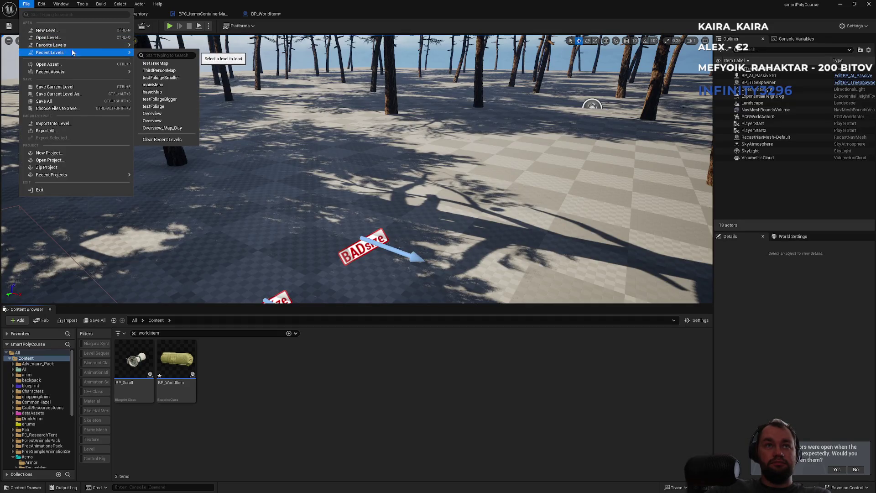
pyautogui.click(173, 70)
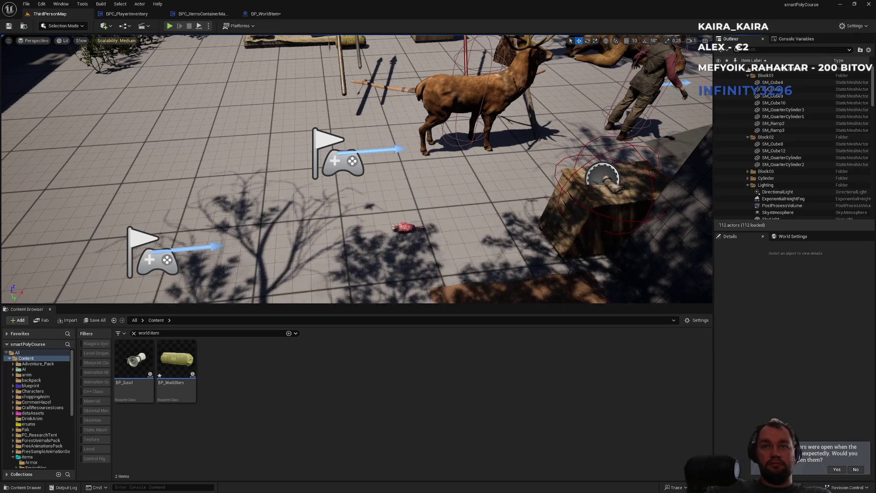
pyautogui.click(400, 248)
pyautogui.press('f')
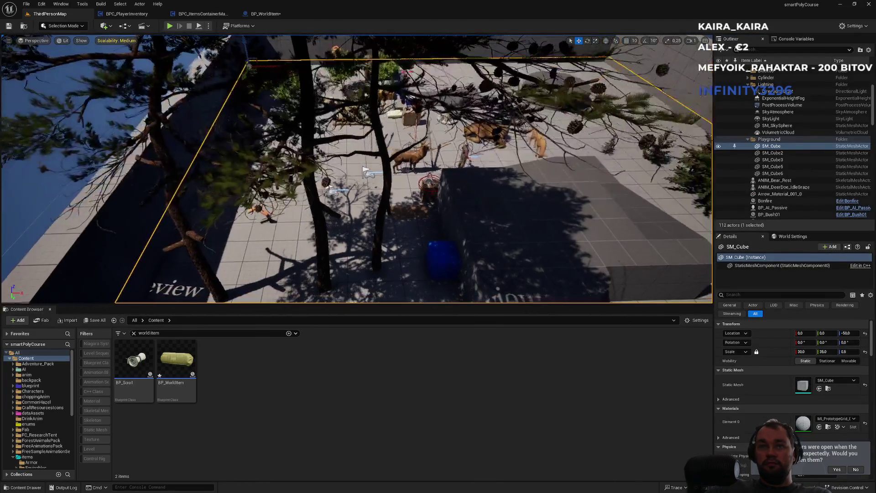
pyautogui.scroll(10, 356, 169)
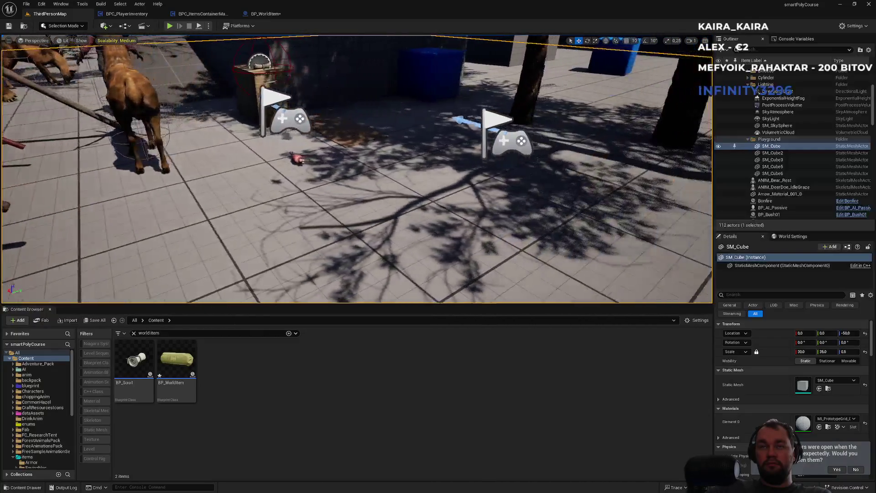
pyautogui.scroll(-5, 350, 221)
# Play-test ThirdPersonMap, expand the game view to fullscreen, then stop Play In Editor
pyautogui.click(169, 26)
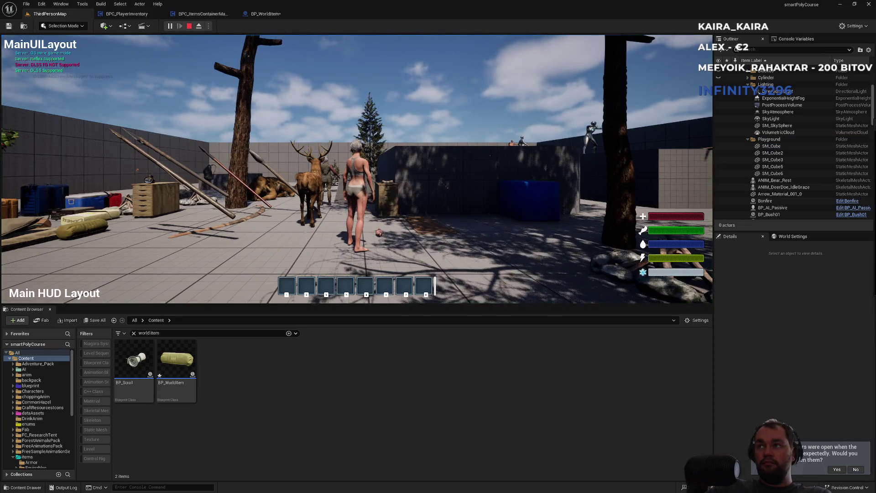
pyautogui.press('super')
pyautogui.press('Escape')
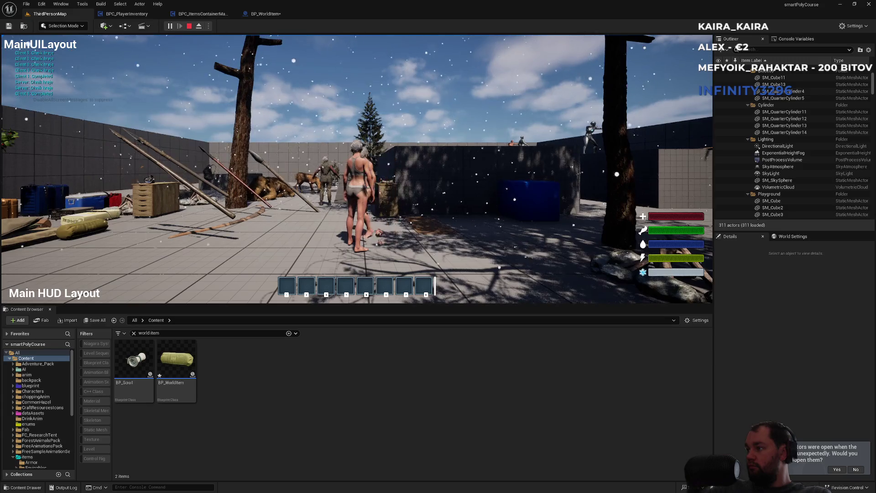
pyautogui.press('super')
pyautogui.press('super')
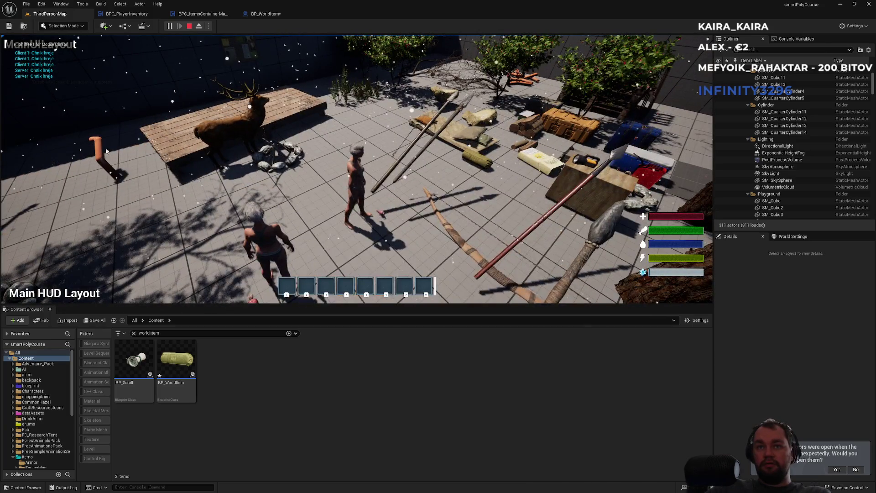
pyautogui.press('super')
pyautogui.press('super')
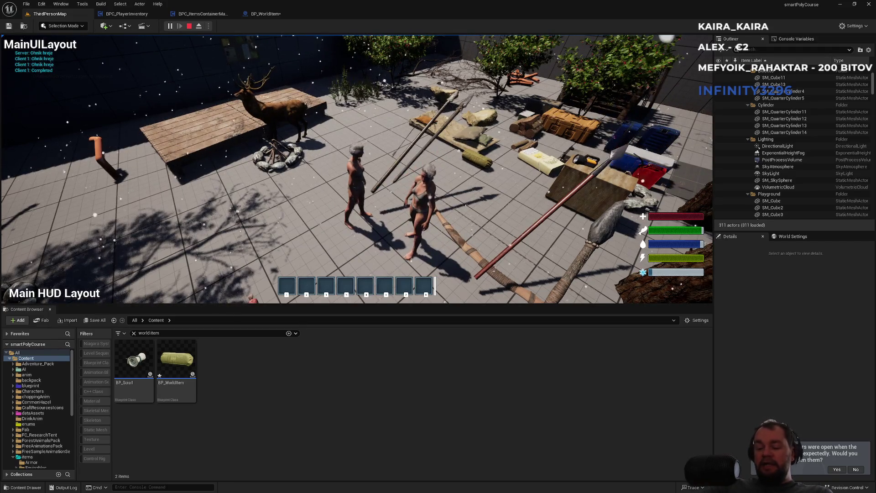
pyautogui.press('F11')
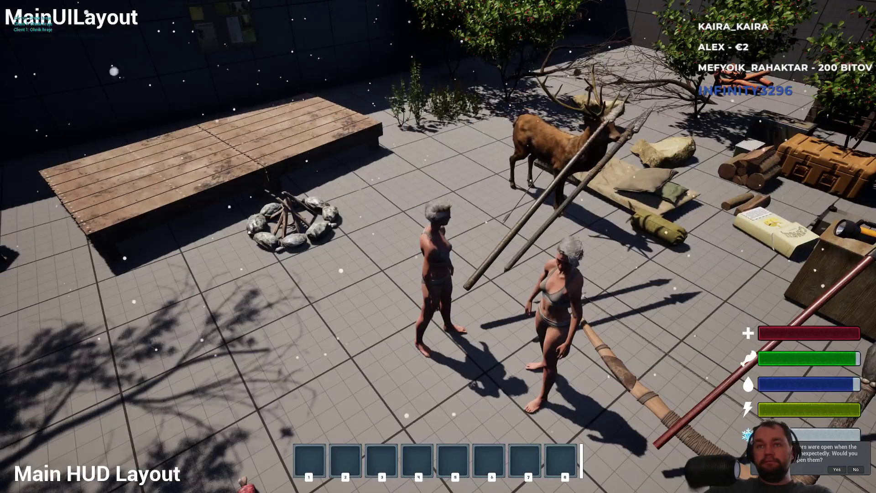
pyautogui.press('Escape')
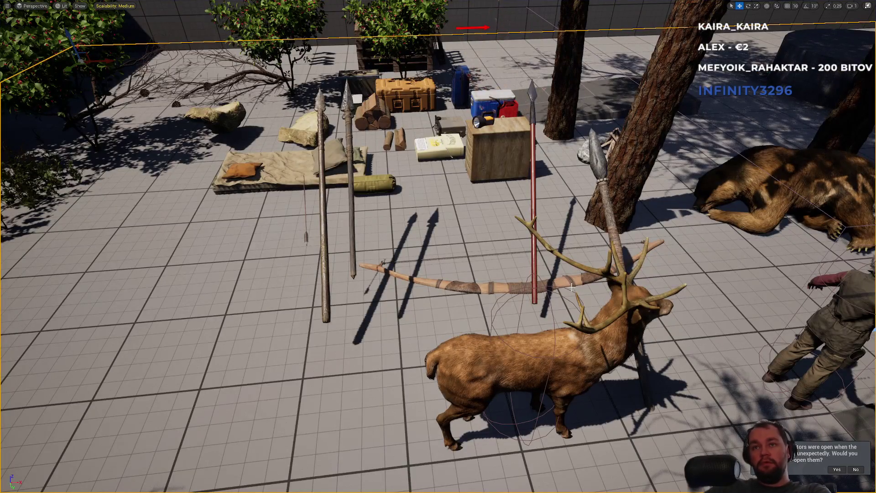
# Delete the five spears lying in the ThirdPersonMap level
pyautogui.scroll(-3, 572, 286)
pyautogui.press('F11')
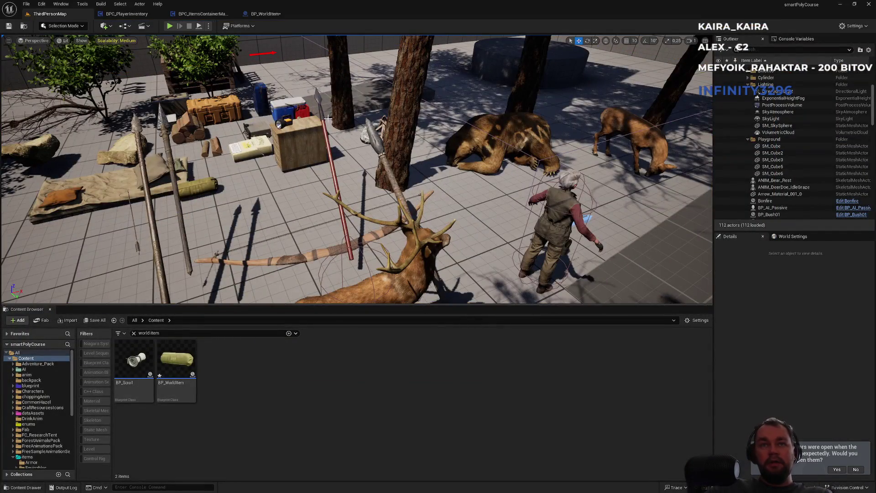
pyautogui.click(328, 118)
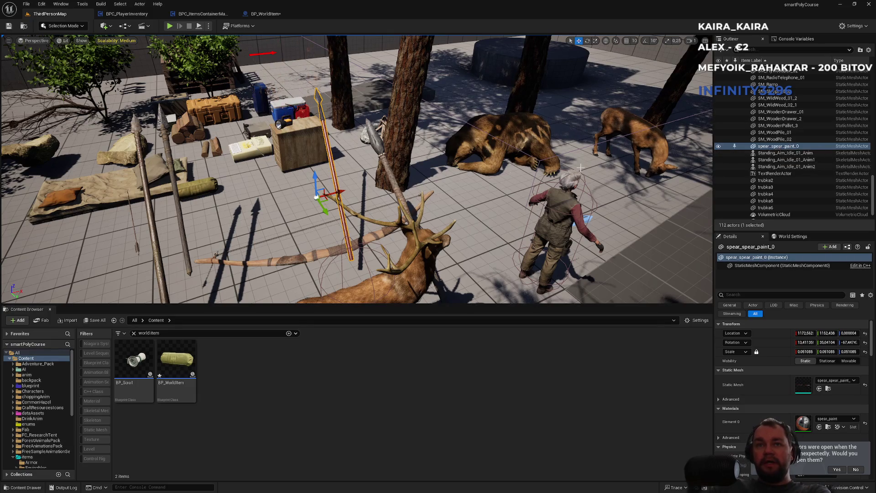
pyautogui.press('Delete')
pyautogui.click(387, 160)
pyautogui.press('Delete')
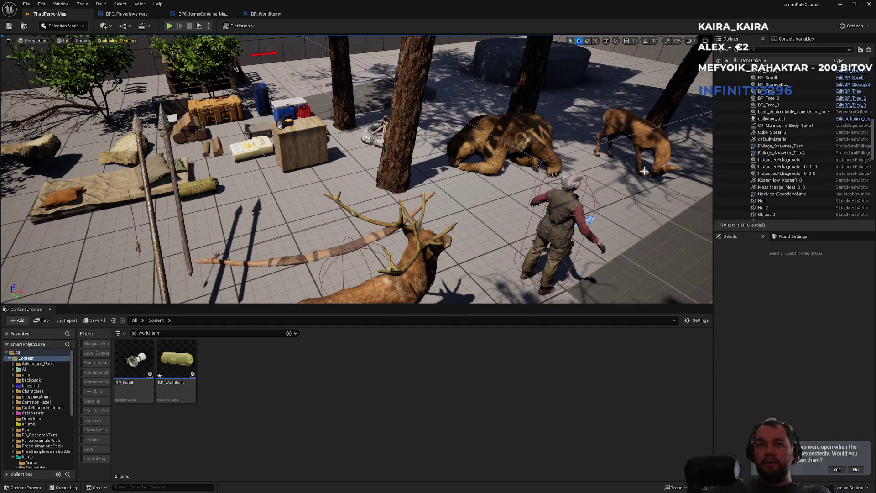
pyautogui.click(178, 200)
pyautogui.press('Delete')
pyautogui.click(135, 223)
pyautogui.press('Delete')
pyautogui.click(133, 224)
pyautogui.press('Delete')
# Delete the bow and the piece of meat from the level
pyautogui.click(280, 263)
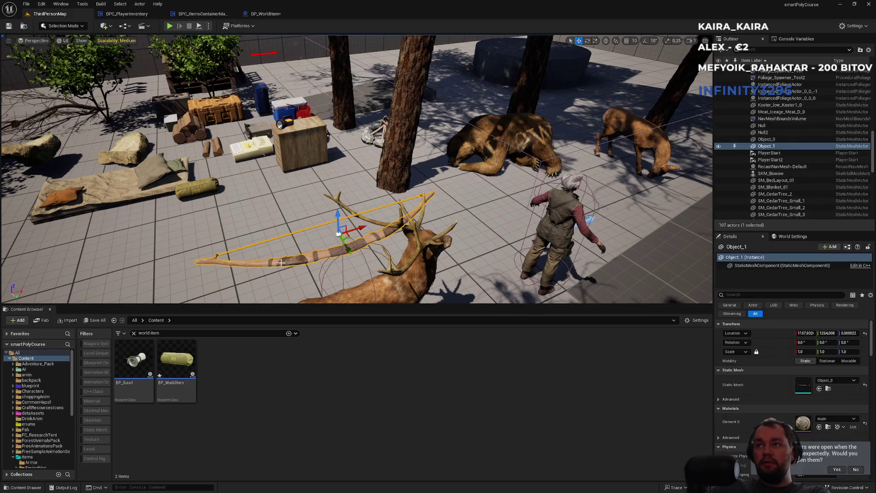
pyautogui.press('Delete')
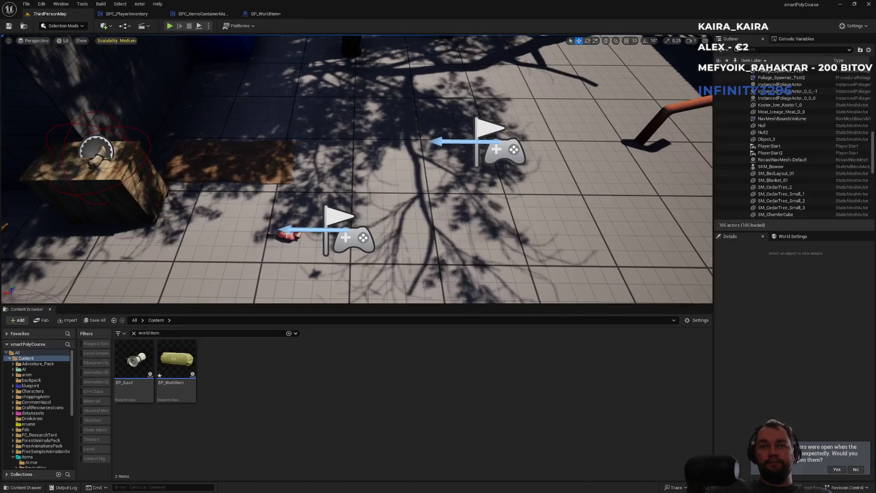
pyautogui.click(284, 235)
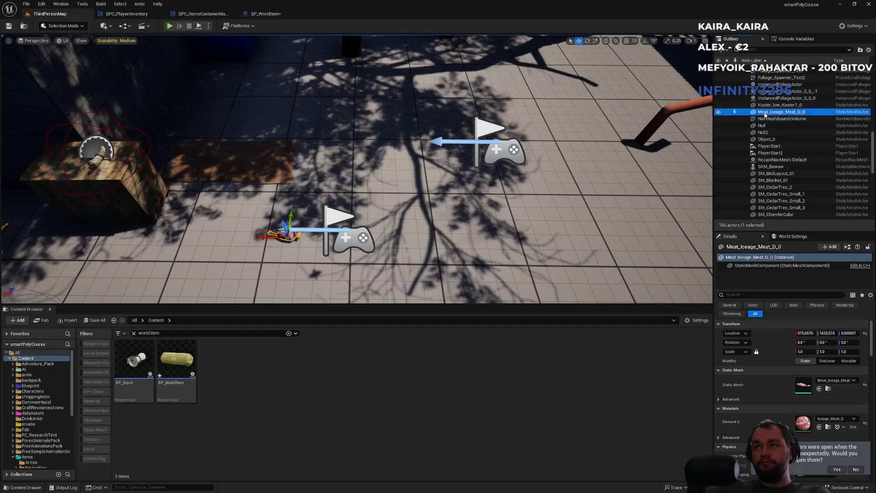
pyautogui.press('Delete')
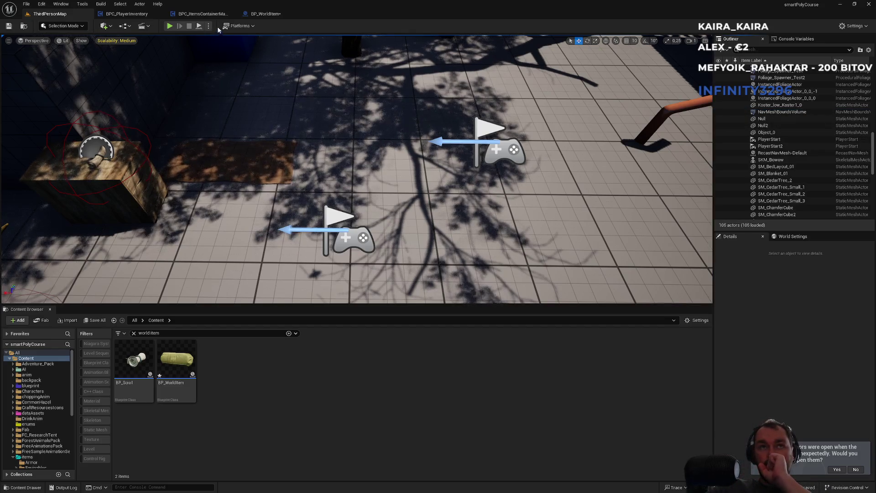
pyautogui.click(264, 13)
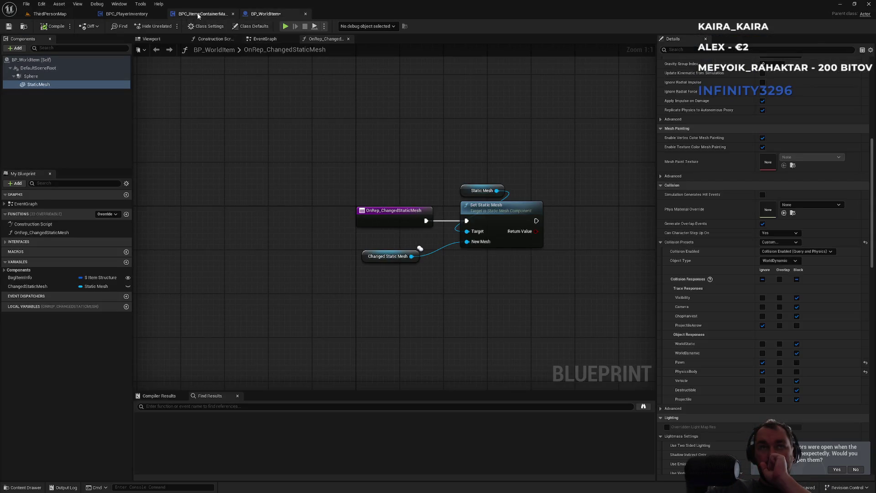
# Clear the 'world item' search filter in the ThirdPersonMap Content Browser
pyautogui.click(198, 15)
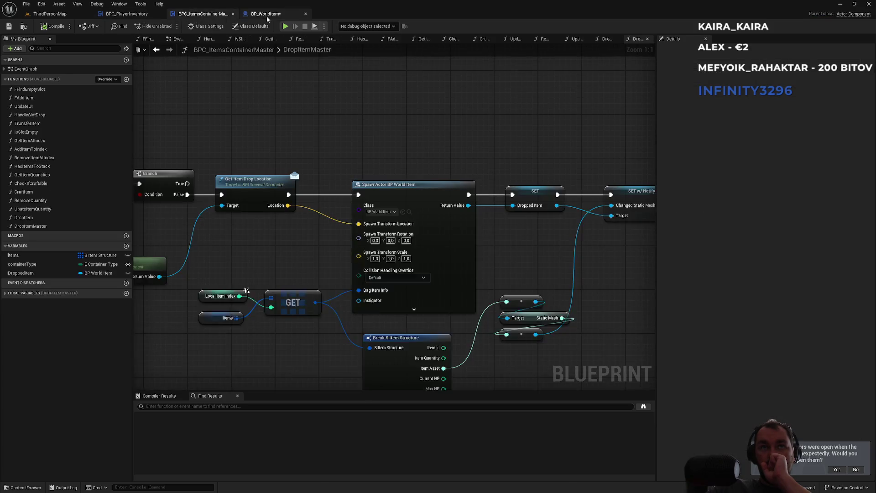
pyautogui.click(267, 14)
pyautogui.click(51, 14)
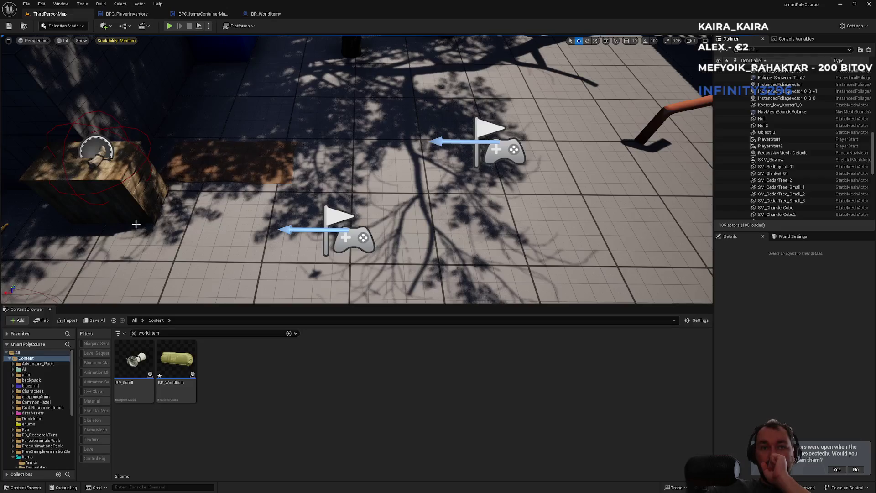
pyautogui.click(133, 334)
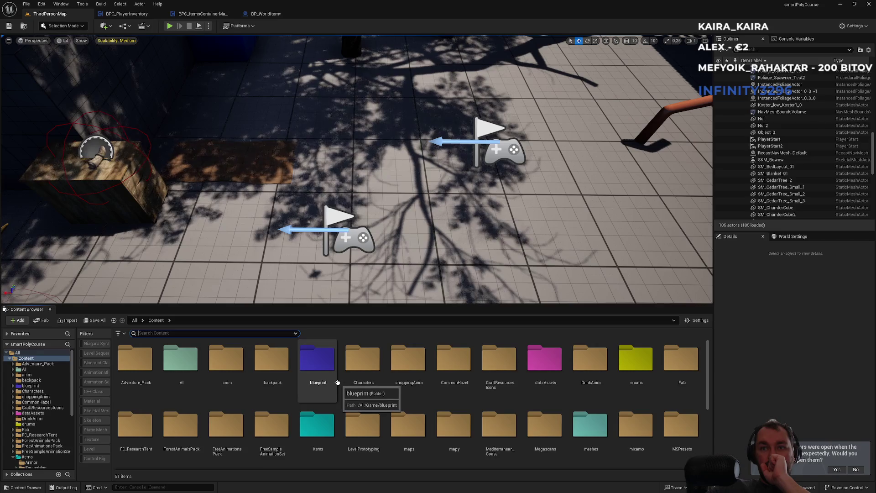
pyautogui.scroll(-5, 338, 383)
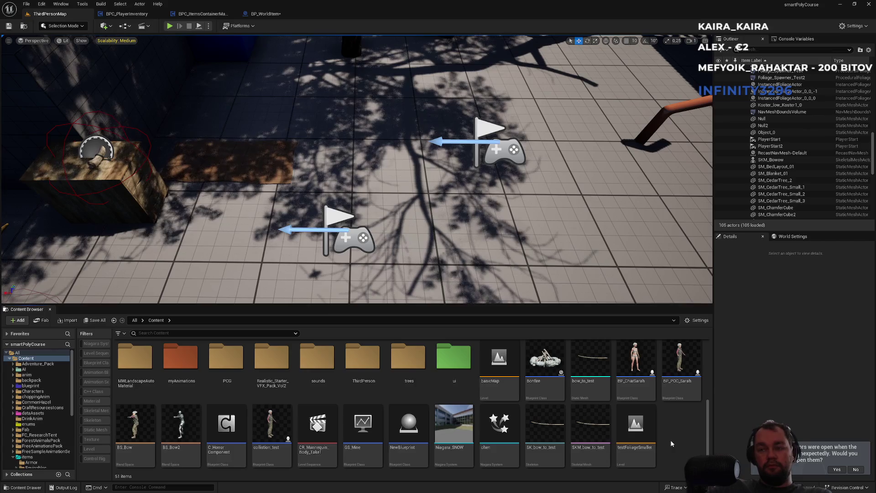
# Show BP_WorldItem's component viewport with the bedroll mesh inside its collision sphere
pyautogui.click(212, 14)
pyautogui.click(266, 14)
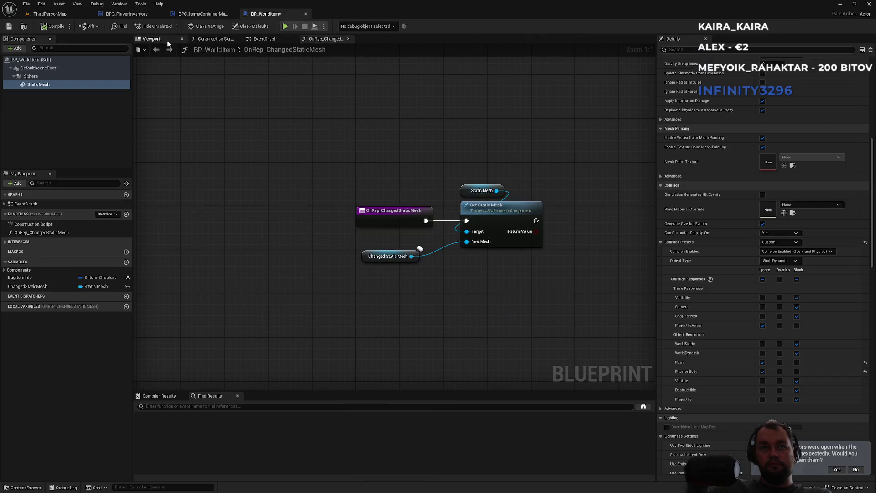
pyautogui.click(152, 40)
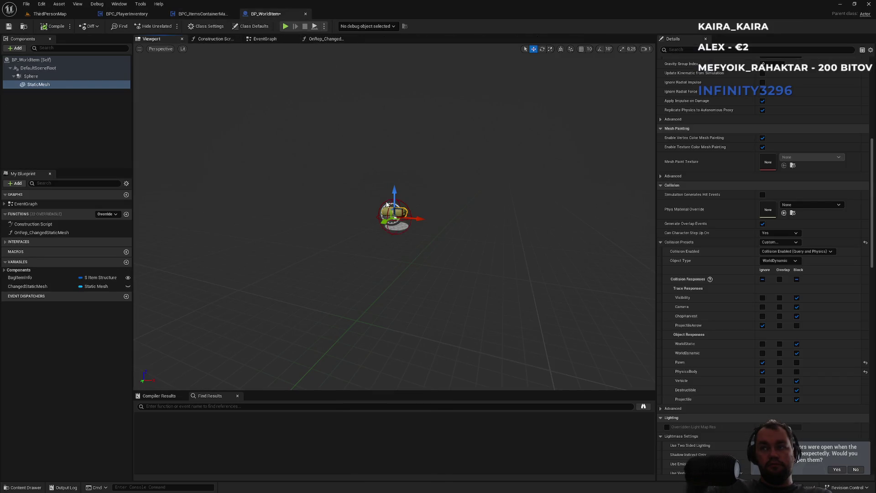
pyautogui.scroll(10, 387, 204)
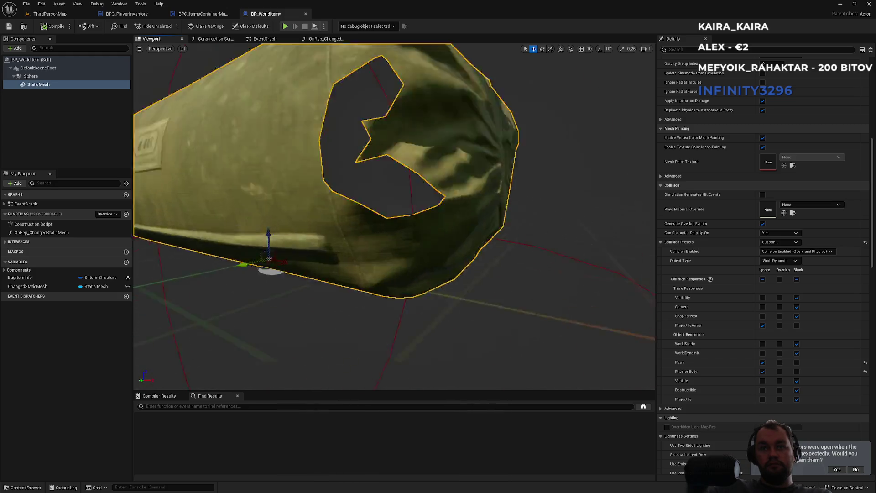
pyautogui.scroll(-10, 387, 204)
pyautogui.scroll(4, 387, 204)
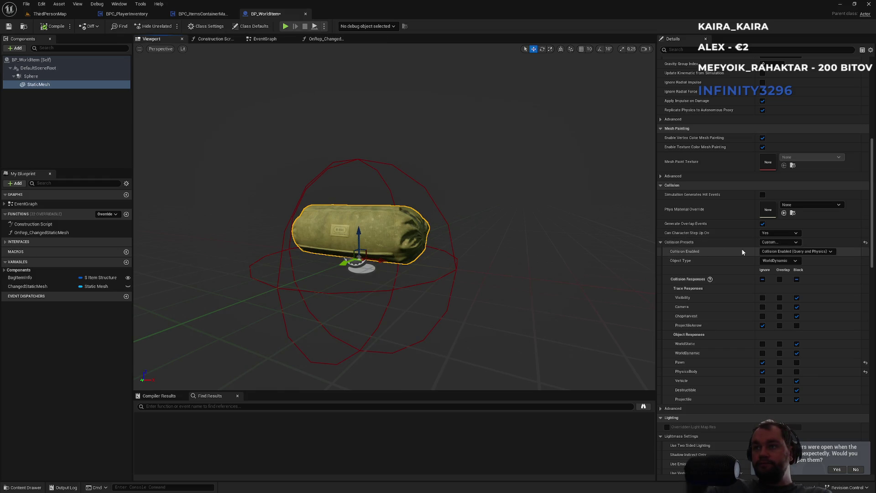
pyautogui.scroll(-5, 742, 252)
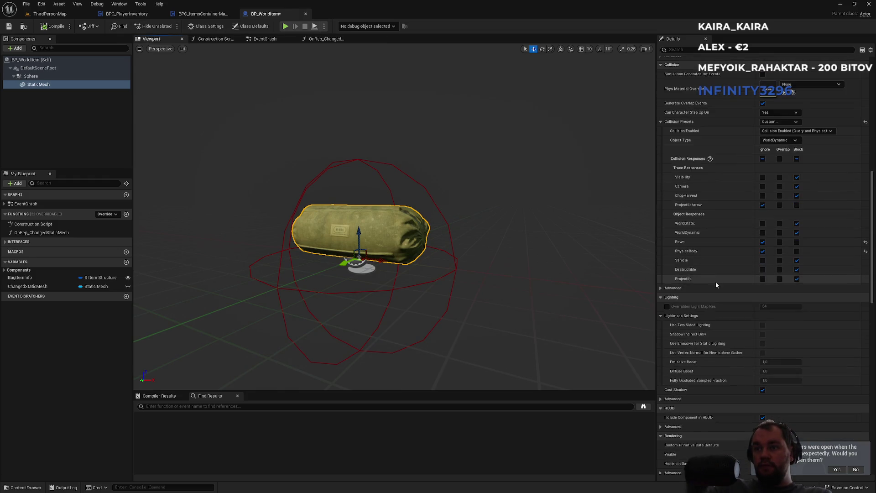
pyautogui.scroll(-4, 712, 297)
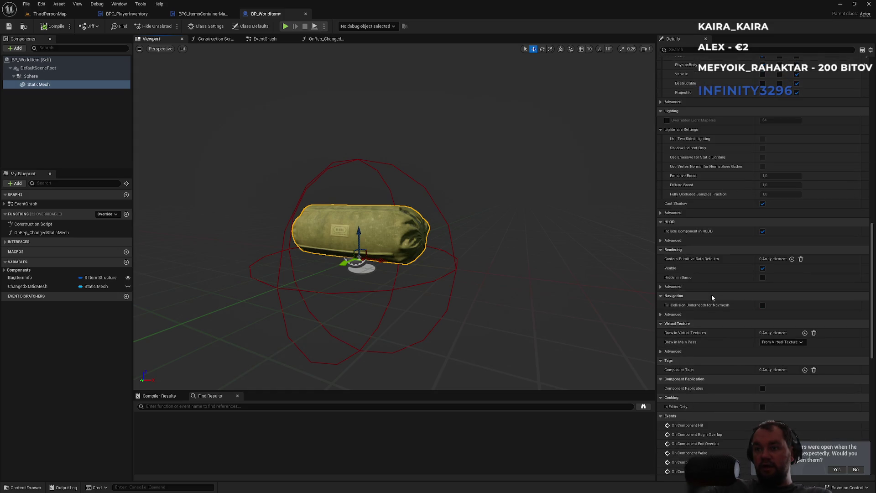
pyautogui.click(690, 49)
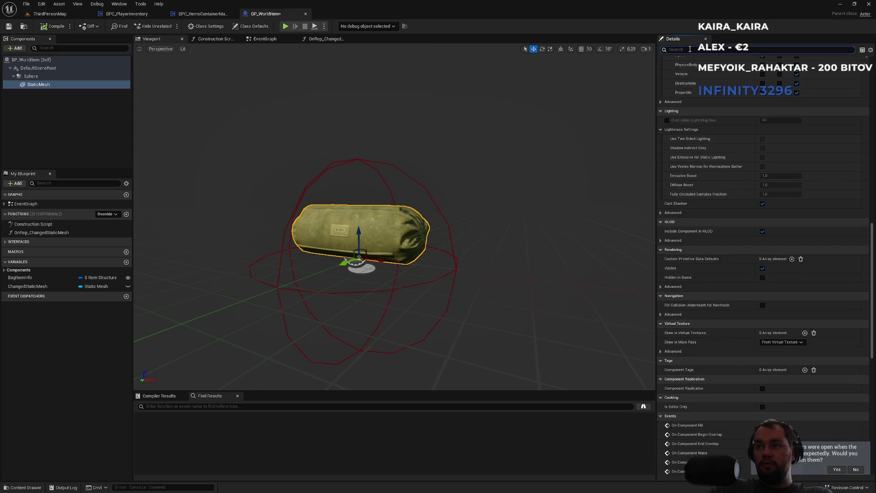
pyautogui.write('ph')
# Set BP_WorldItem's Sphere component mass to 50 kg, then play-test ThirdPersonMap
pyautogui.press('BackSpace')
pyautogui.press('BackSpace')
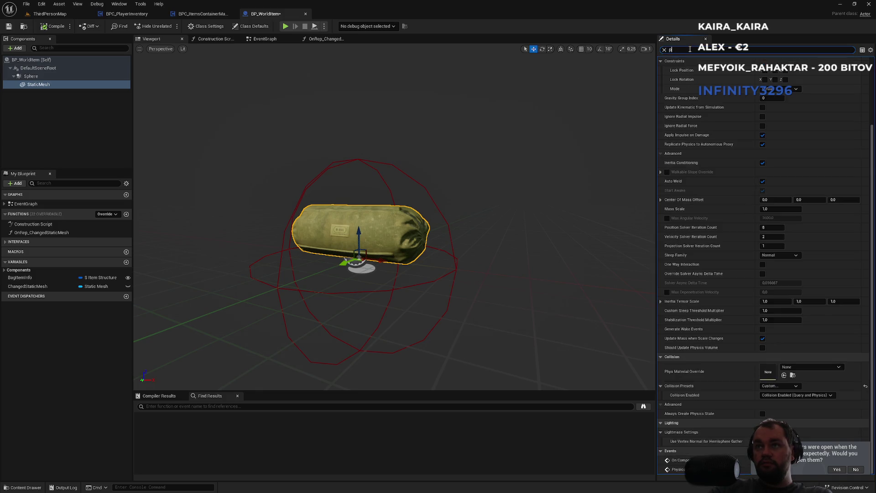
pyautogui.write('ma')
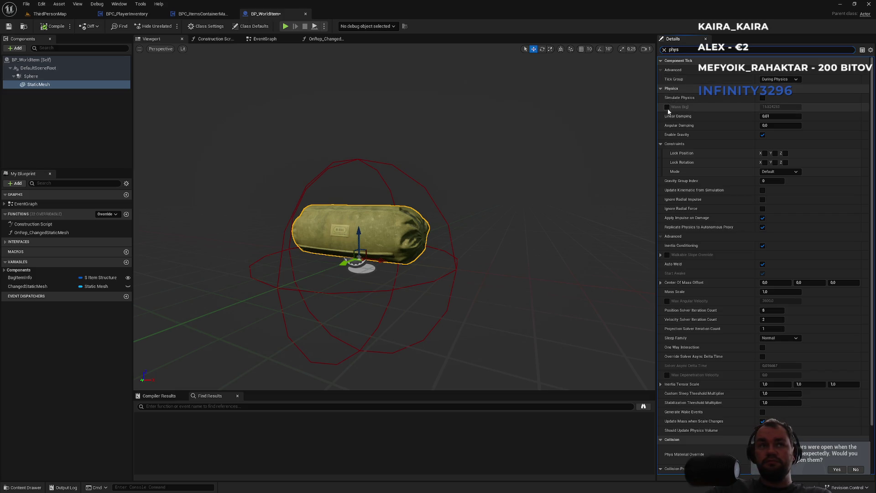
pyautogui.click(39, 77)
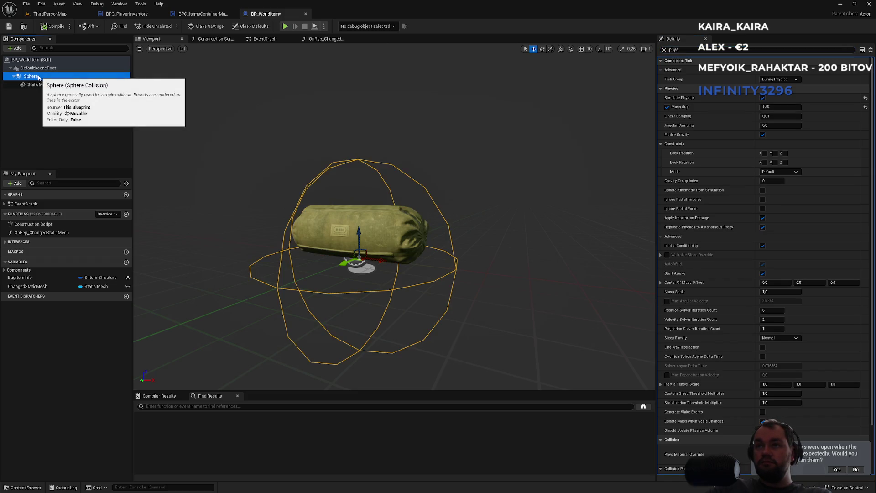
pyautogui.click(780, 108)
pyautogui.press('Return')
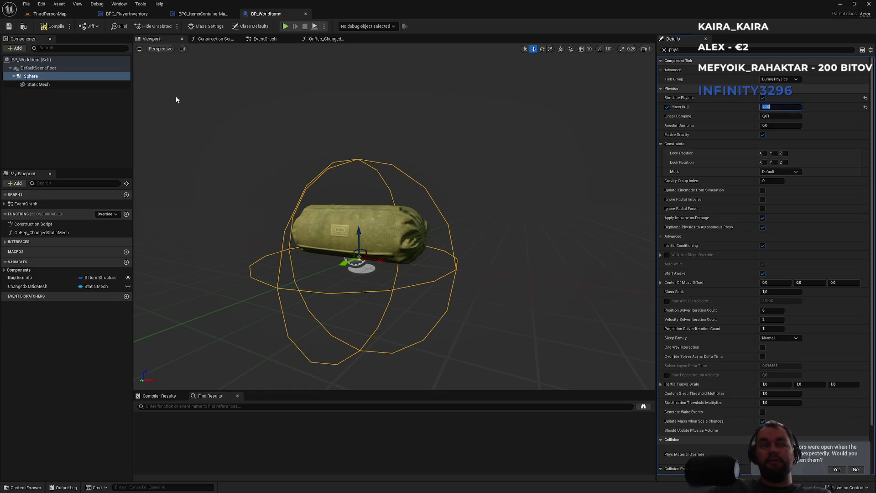
pyautogui.click(50, 13)
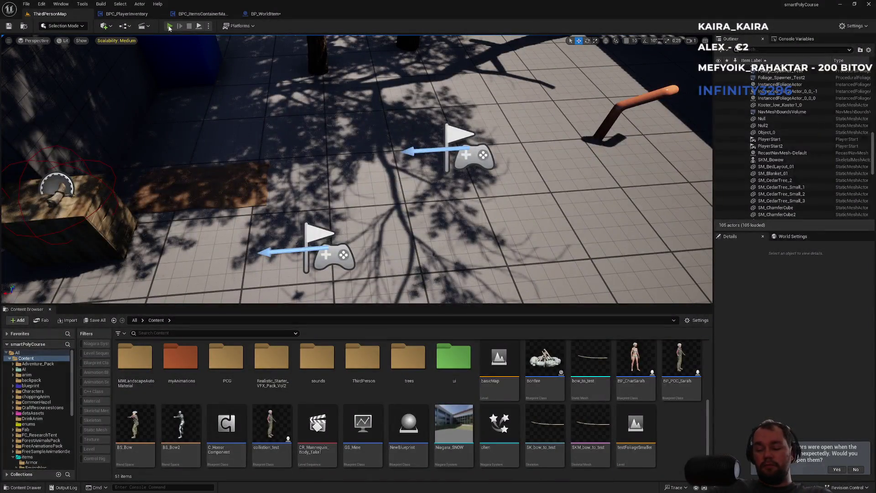
pyautogui.click(169, 27)
# In fullscreen play, drop an item from the x3 inventory stack onto the ground
pyautogui.press('F11')
pyautogui.press('super')
pyautogui.click(396, 78)
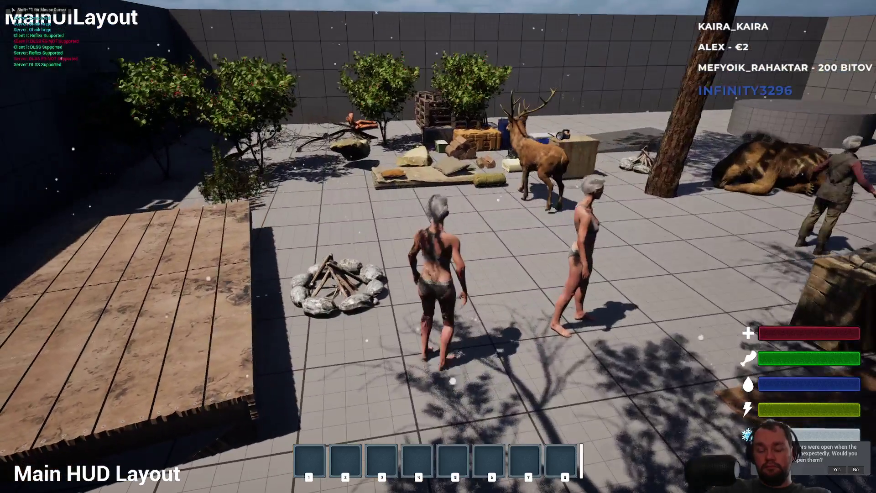
pyautogui.press('i')
pyautogui.rightClick(81, 202)
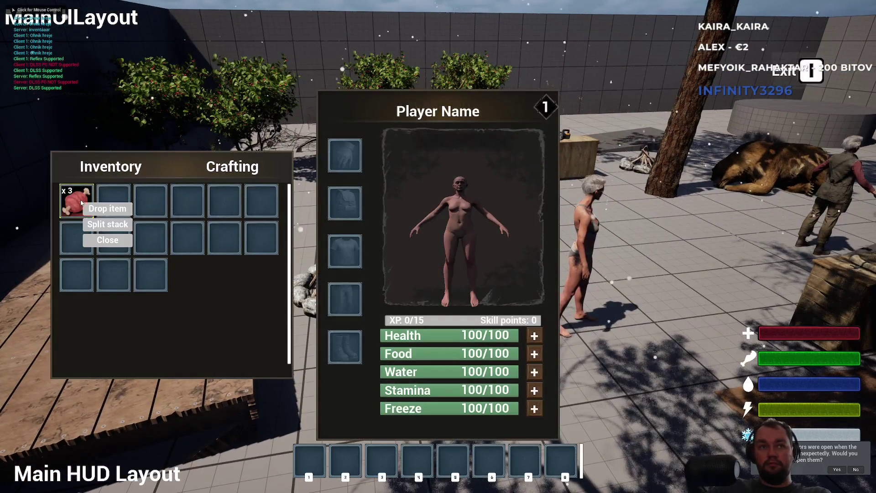
pyautogui.click(107, 208)
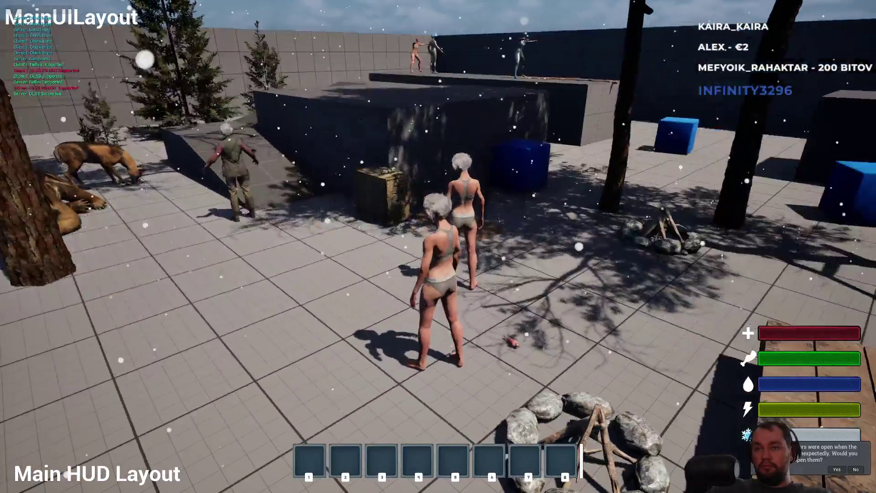
pyautogui.press('super')
pyautogui.press('Escape')
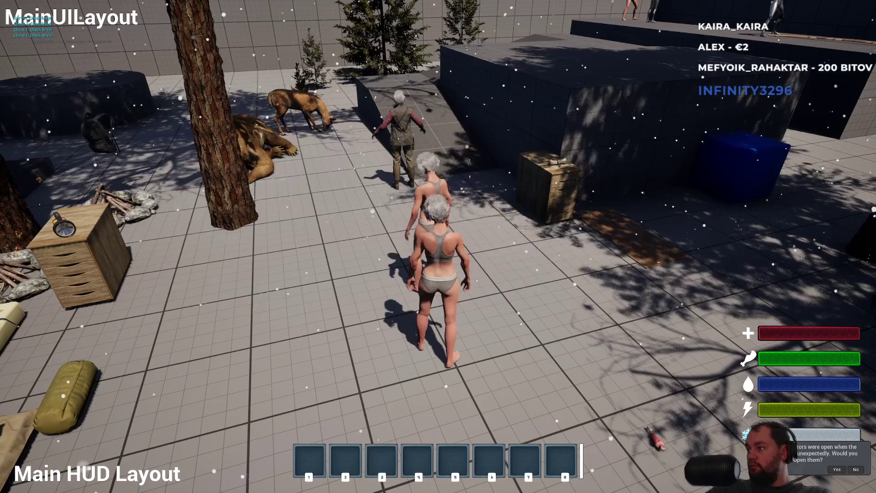
# Harvest raw meat, drop it from the inventory, then return the game view to the editor layout
pyautogui.press('super')
pyautogui.click(856, 272)
pyautogui.press('w')
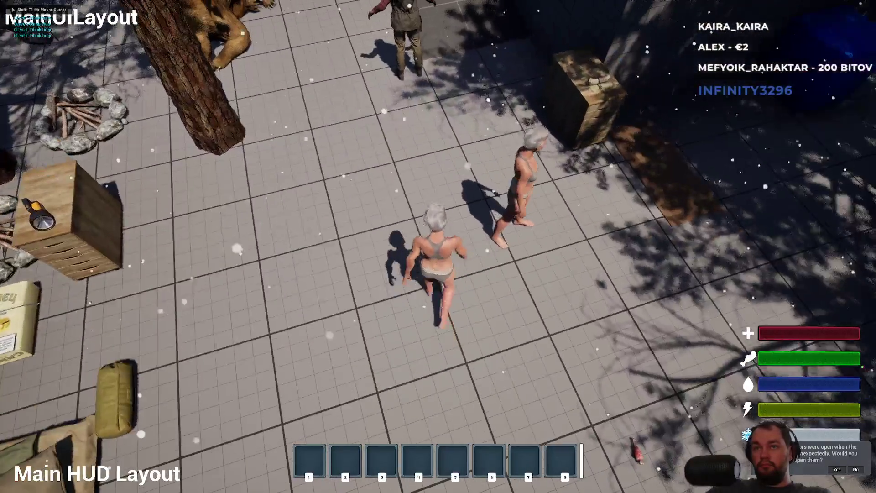
pyautogui.press('e')
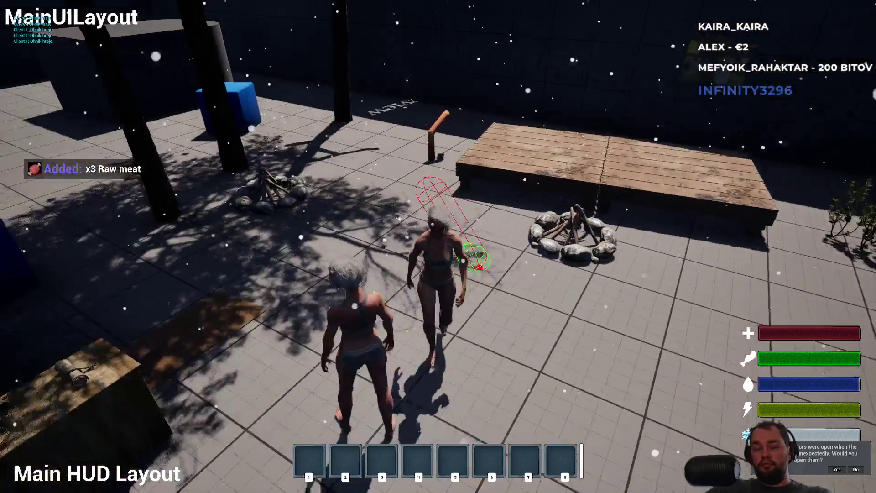
pyautogui.press('i')
pyautogui.rightClick(95, 206)
pyautogui.click(95, 205)
pyautogui.press('i')
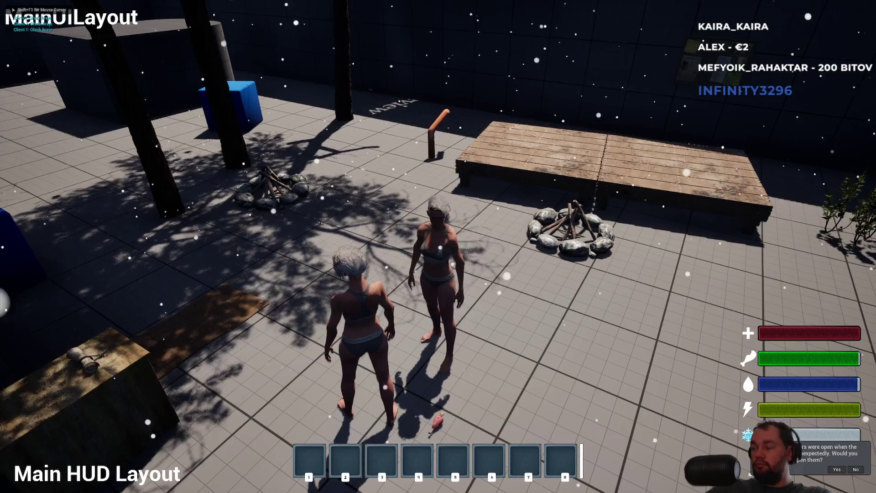
pyautogui.press('super')
pyautogui.press('super')
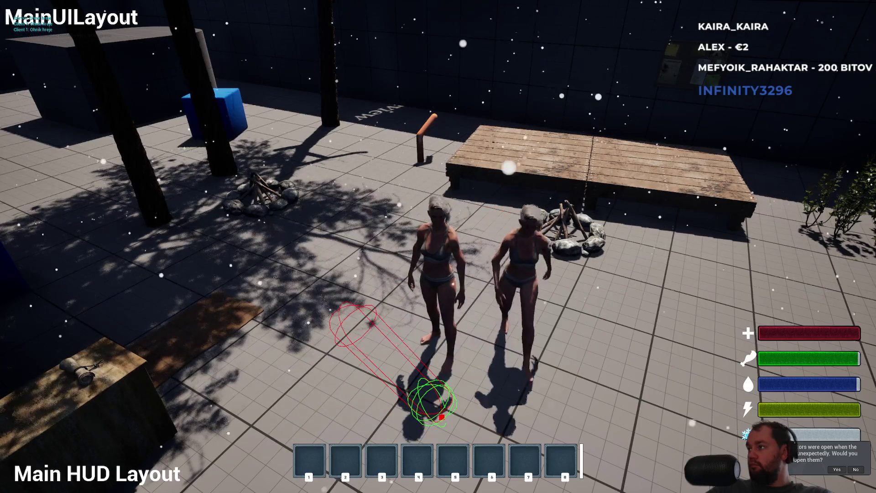
pyautogui.press('F11')
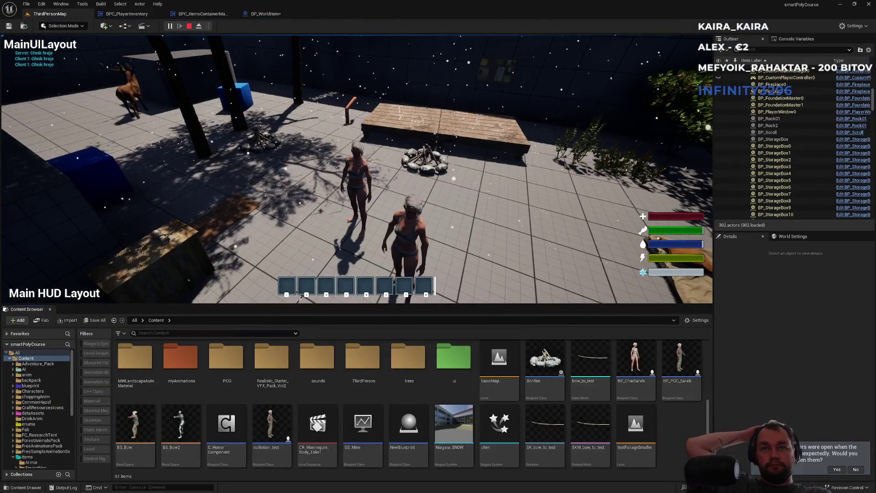
# Stop the play test, review BP_WorldItem and BPC_ItemsContainerMaster, then minimise the editor for PowerShell
pyautogui.click(356, 183)
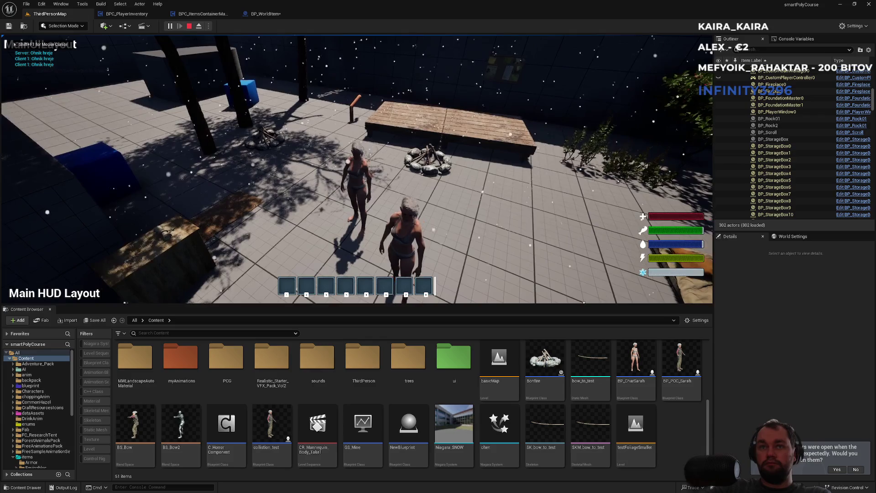
pyautogui.press('Escape')
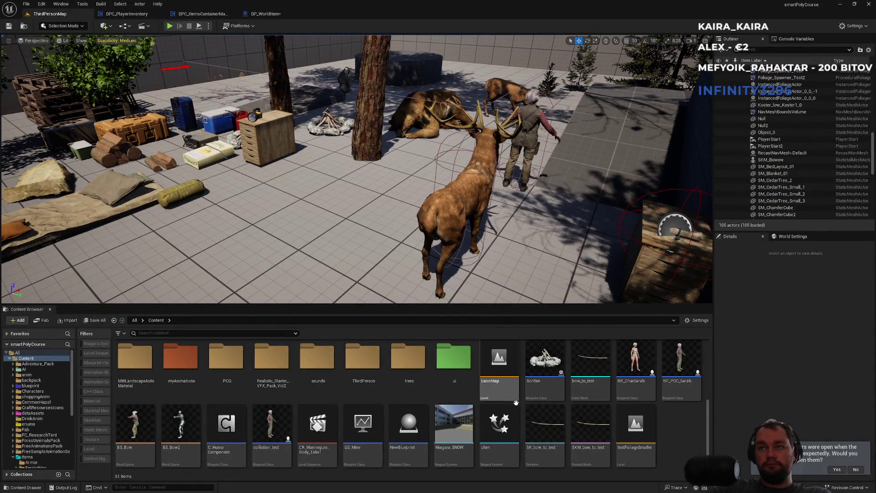
pyautogui.click(275, 15)
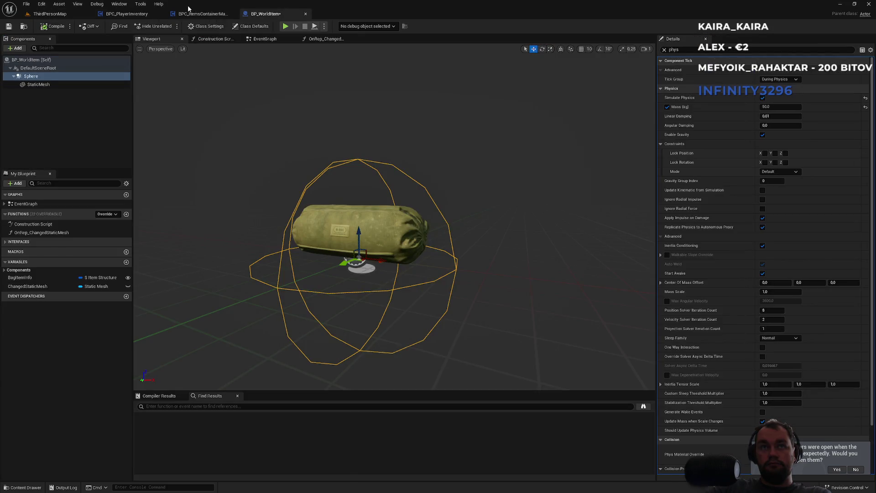
pyautogui.click(193, 14)
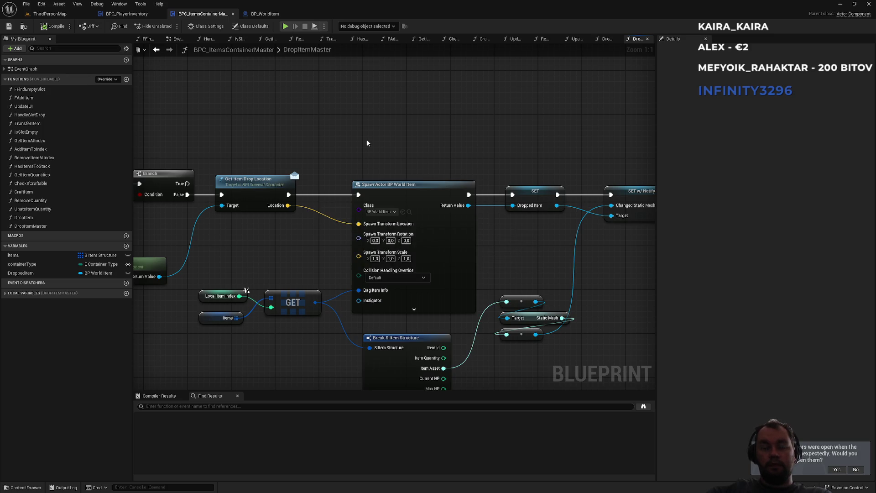
pyautogui.click(862, 7)
pyautogui.click(146, 116)
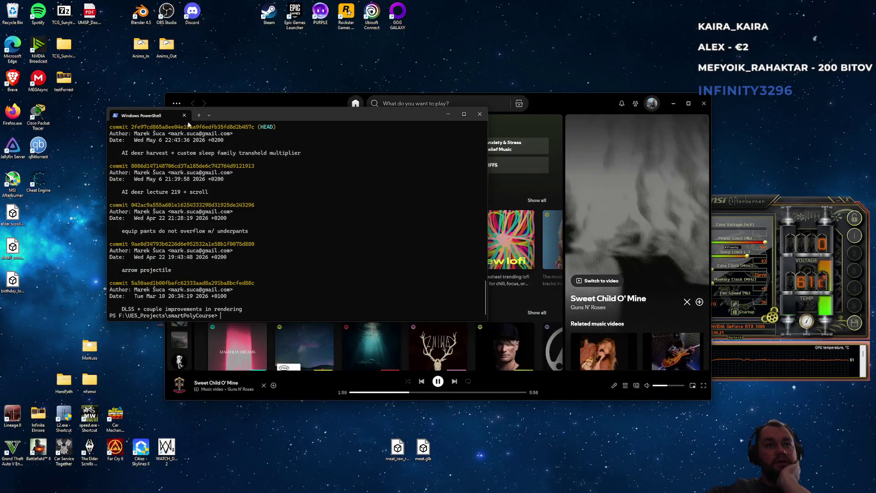
# Check the smartPolyCourse repo's commit history and uncommitted changes with git log and git status
pyautogui.moveTo(257, 116); pyautogui.dragTo(361, 179)
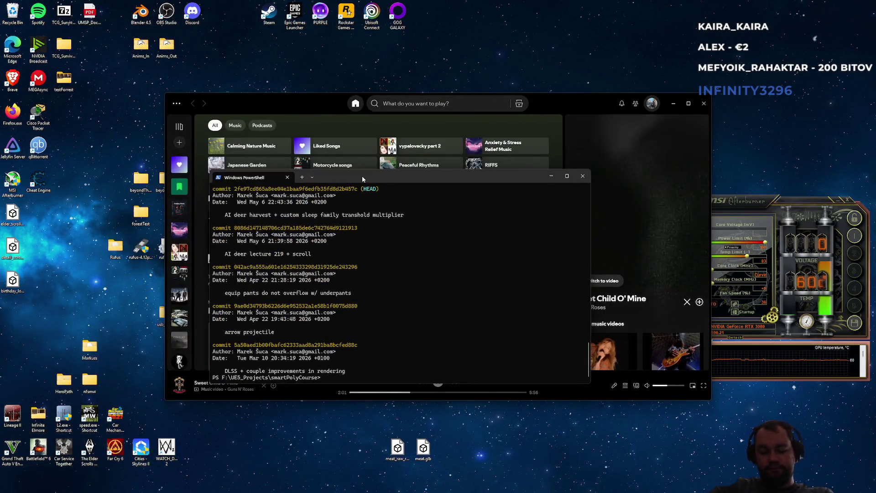
pyautogui.write('g log')
pyautogui.press('Return')
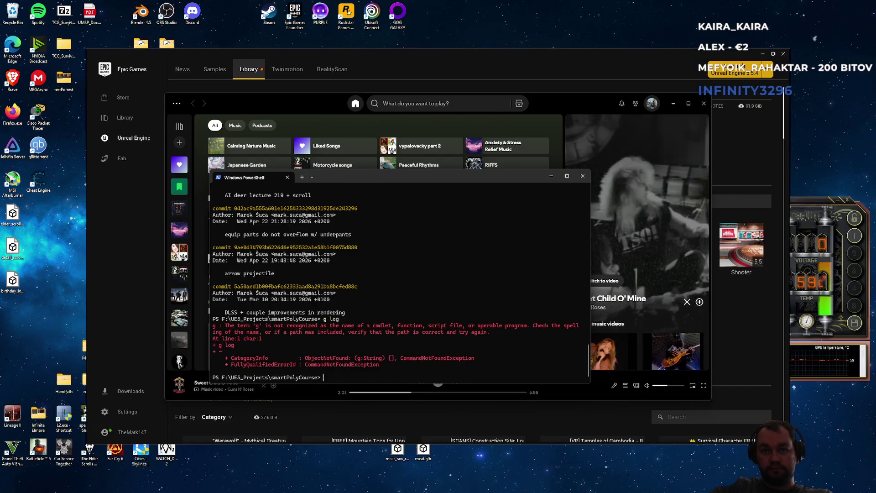
pyautogui.write('git log')
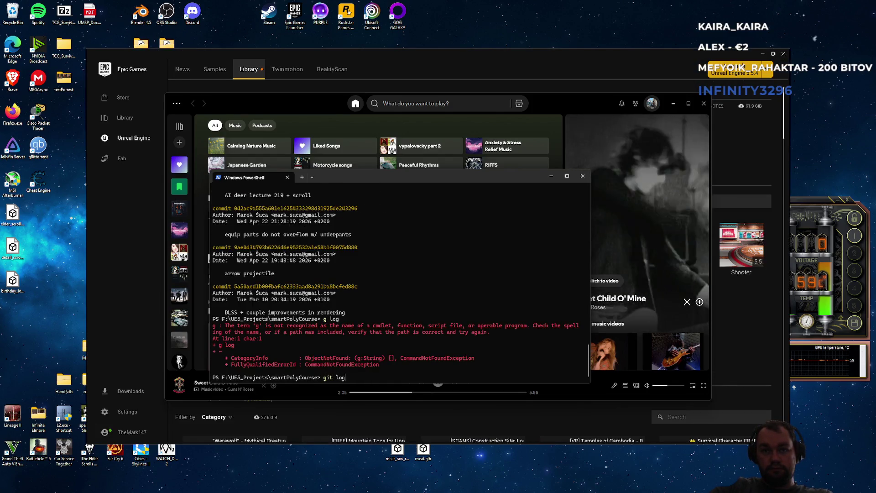
pyautogui.press('Return')
pyautogui.write('qgit status')
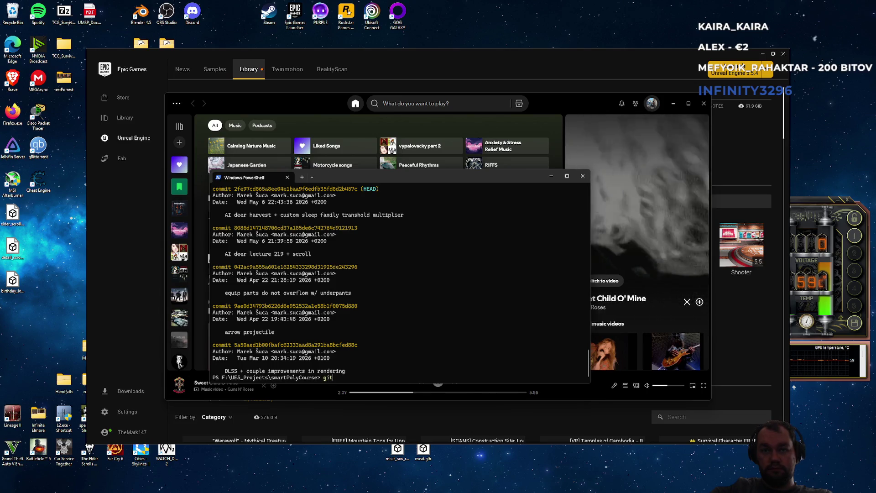
pyautogui.press('Return')
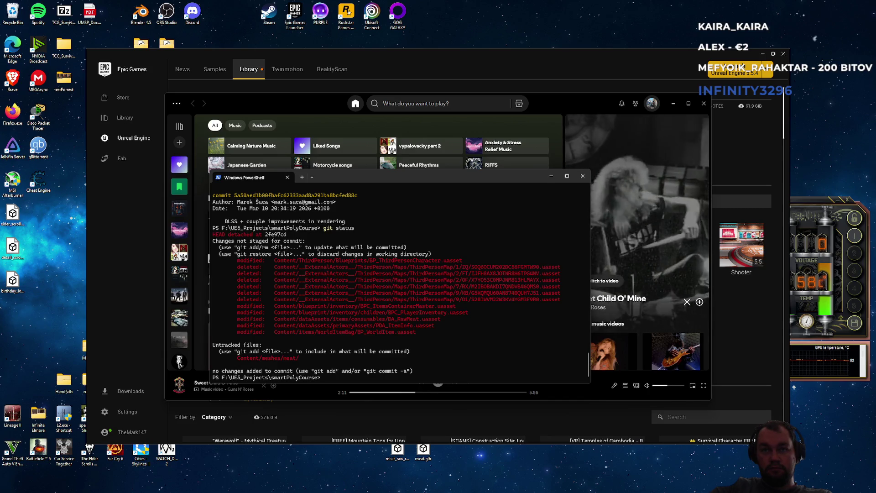
# Stash the working changes, check out master, and review its commit history
pyautogui.write('git stash')
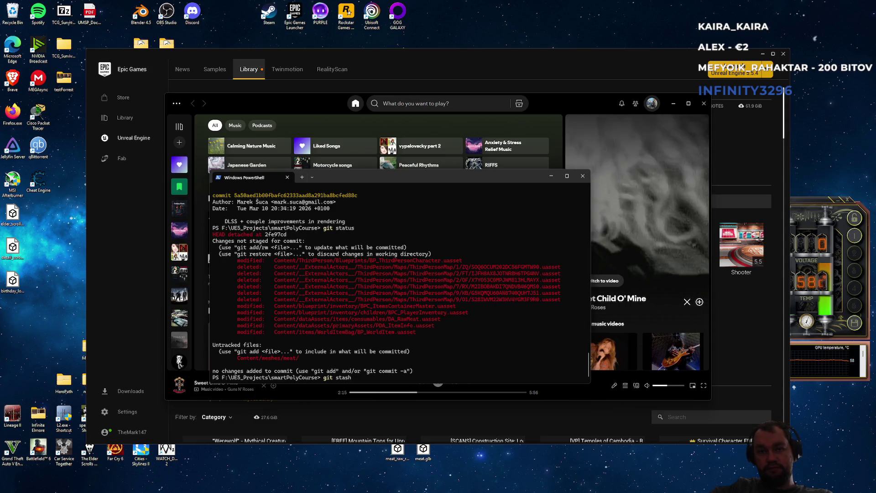
pyautogui.press('Return')
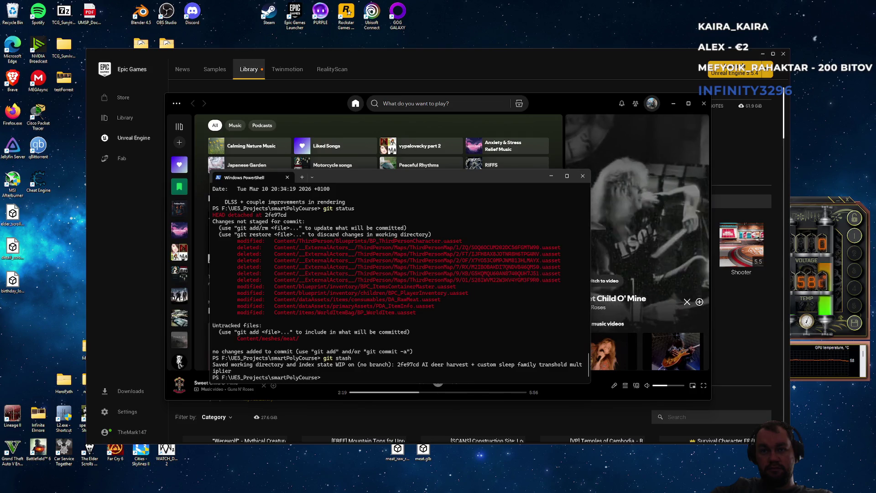
pyautogui.write('git')
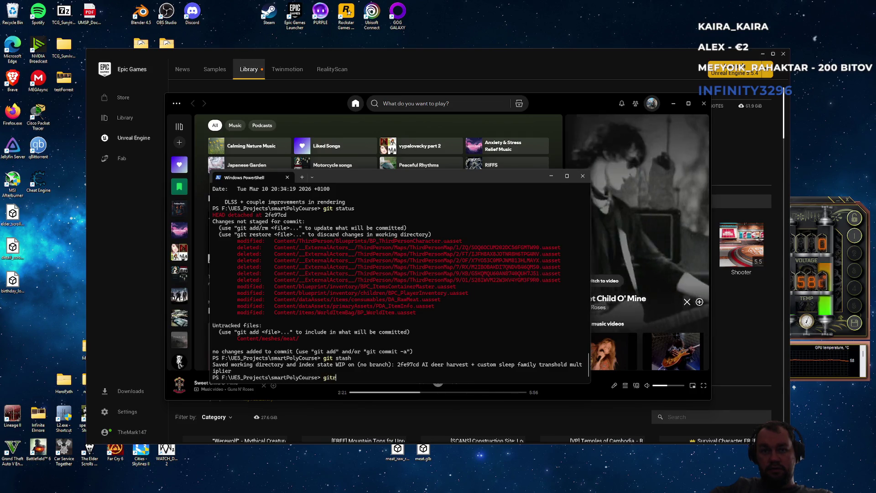
pyautogui.write(' check')
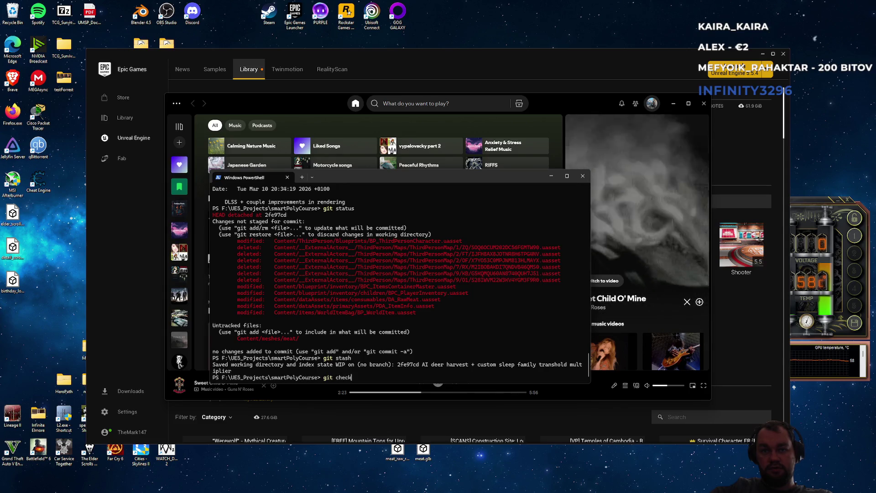
pyautogui.write('out master')
pyautogui.press('Return')
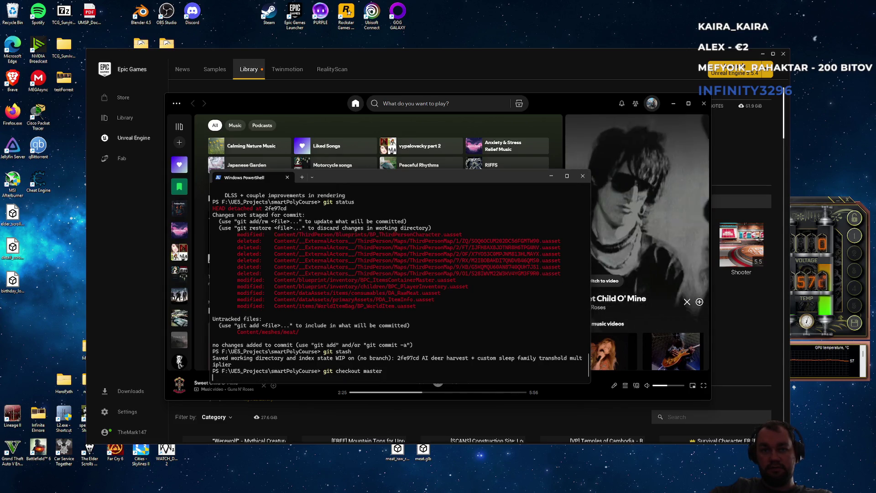
pyautogui.write('g')
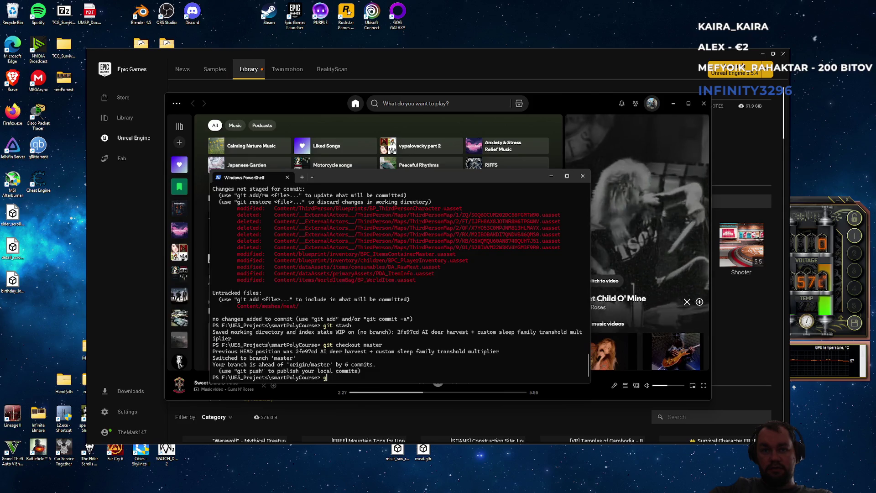
pyautogui.write('it log')
pyautogui.press('Return')
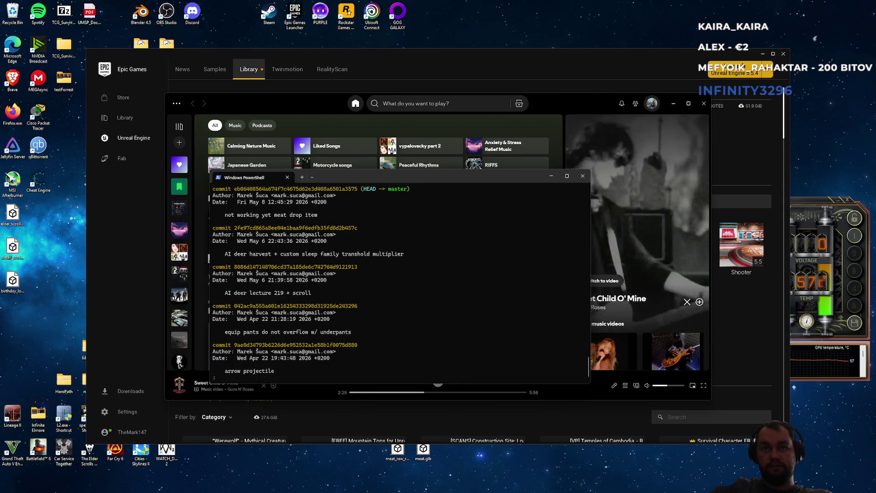
pyautogui.press('q')
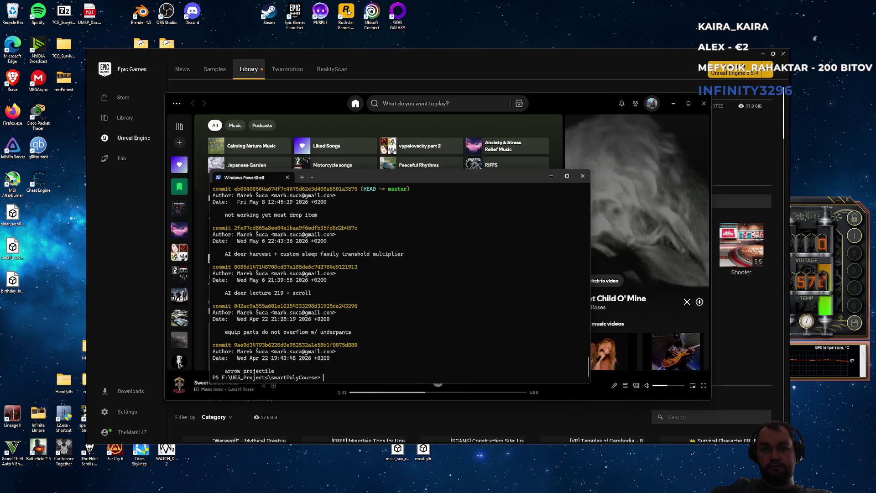
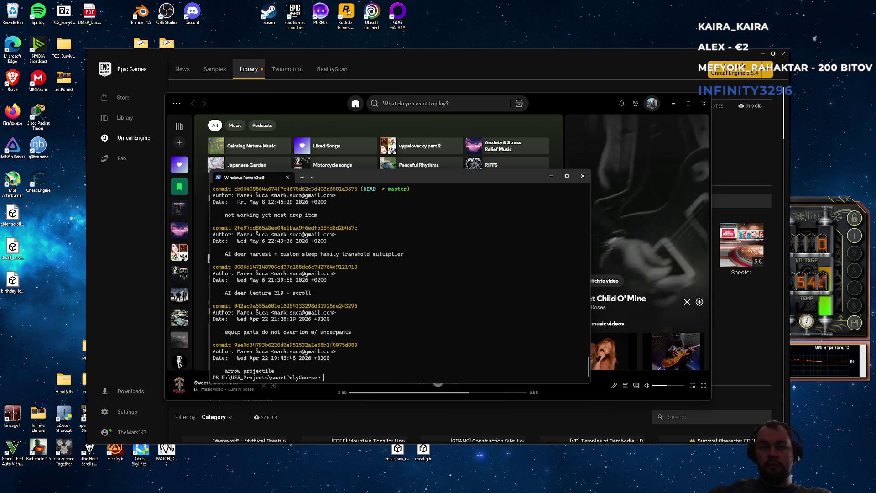
# Launch smartPolyCourse.uproject from its File Explorer project folder in Unreal Editor
pyautogui.moveTo(369, 489)
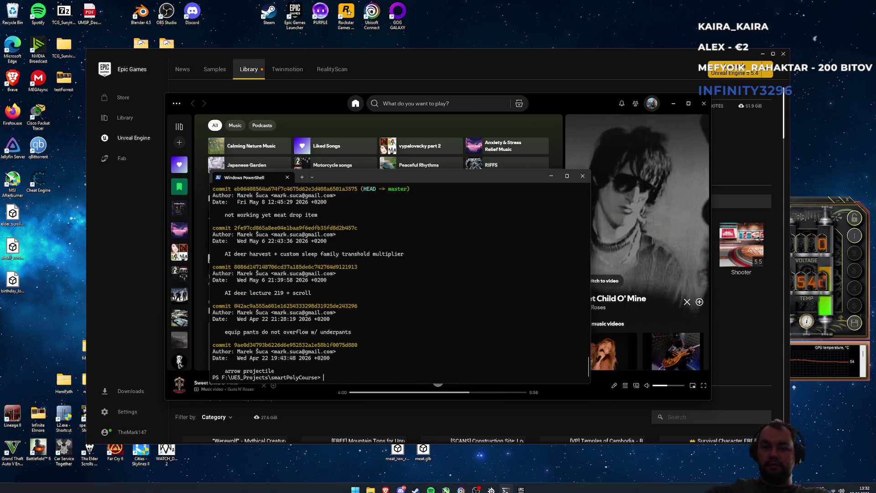
pyautogui.click(370, 490)
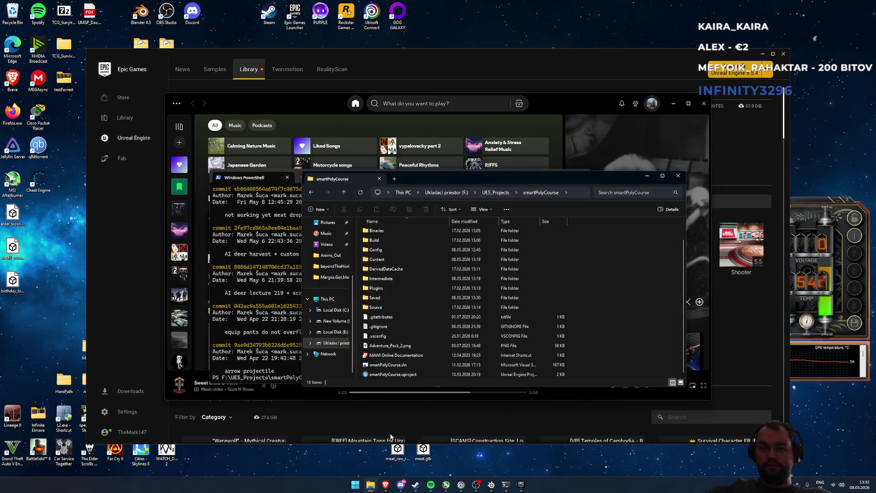
pyautogui.click(391, 376)
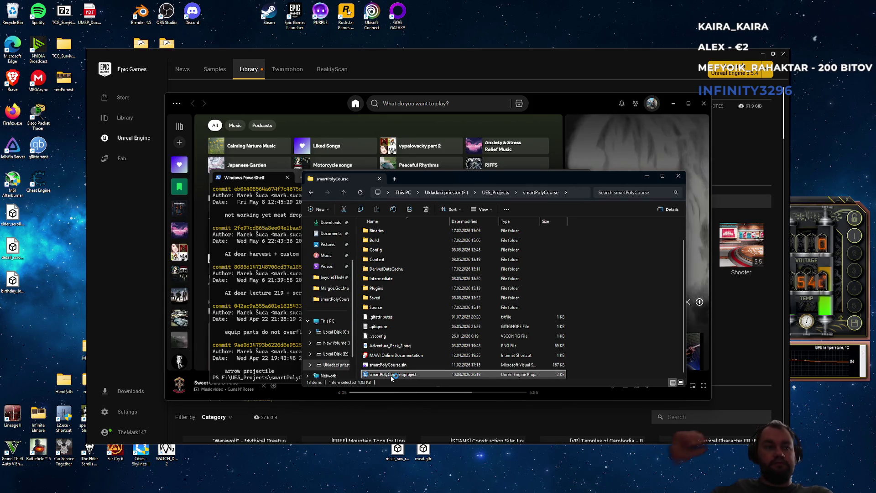
pyautogui.doubleClick(391, 375)
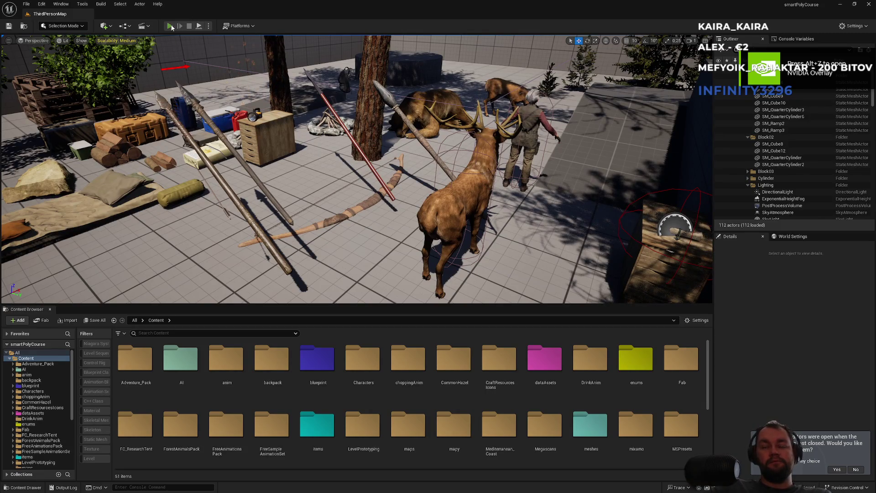
# Play-test ThirdPersonMap in fullscreen with F11, stop it, and close Unreal Editor
pyautogui.click(170, 26)
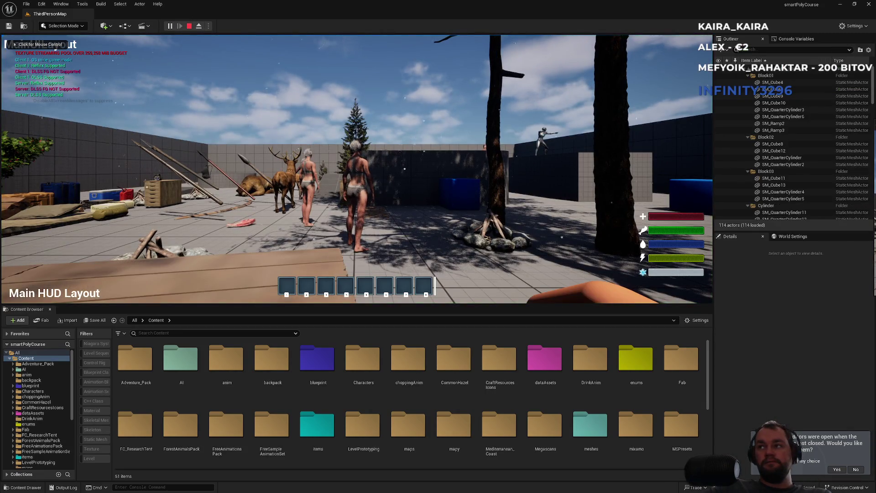
pyautogui.press('super')
pyautogui.press('super')
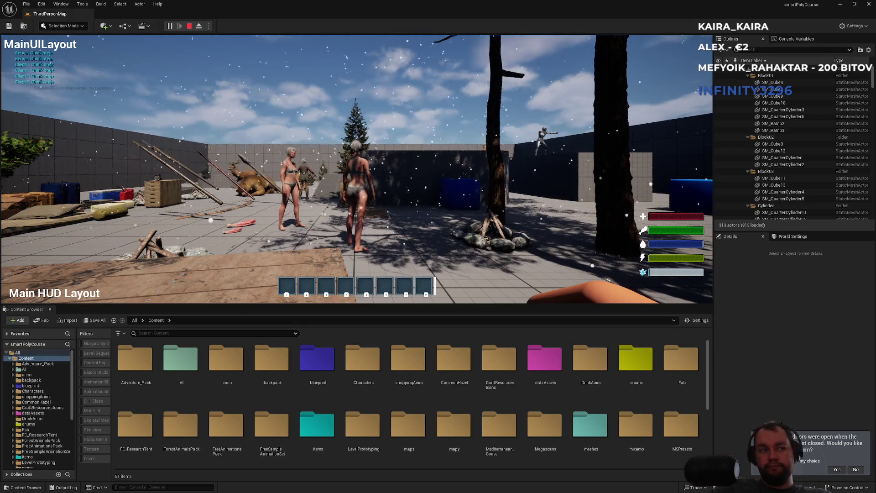
pyautogui.press('F11')
pyautogui.press('F11')
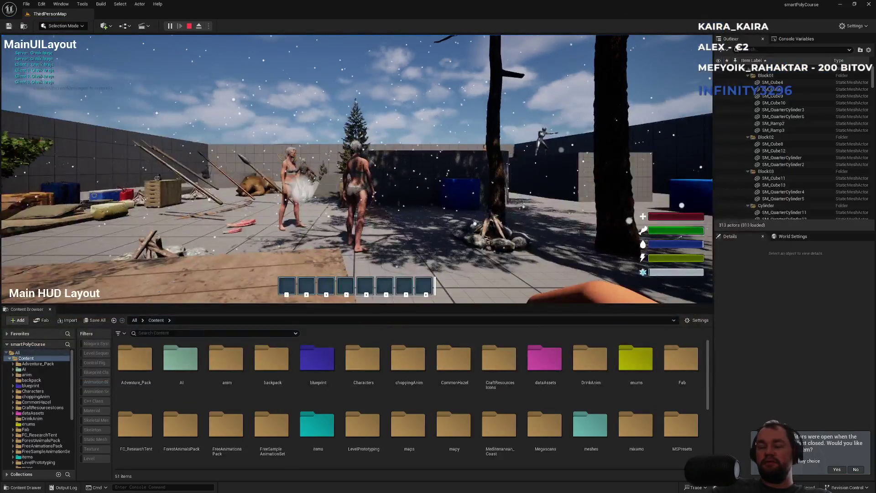
pyautogui.press('Escape')
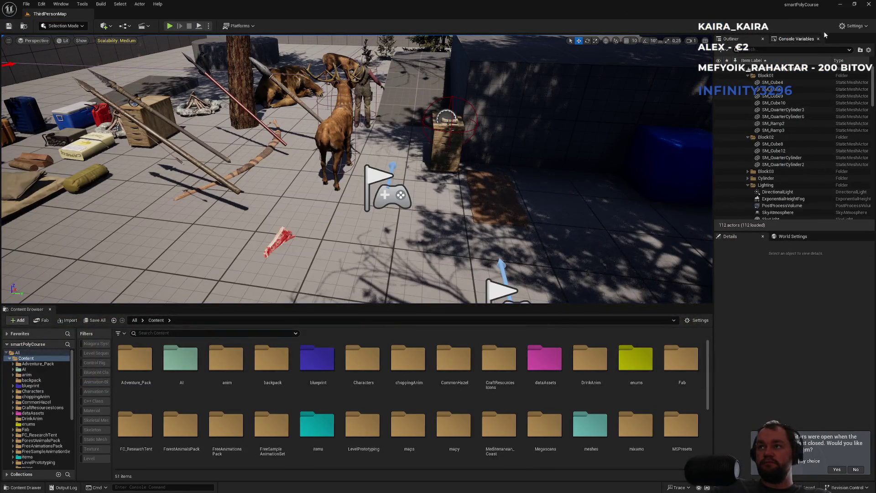
pyautogui.click(869, 5)
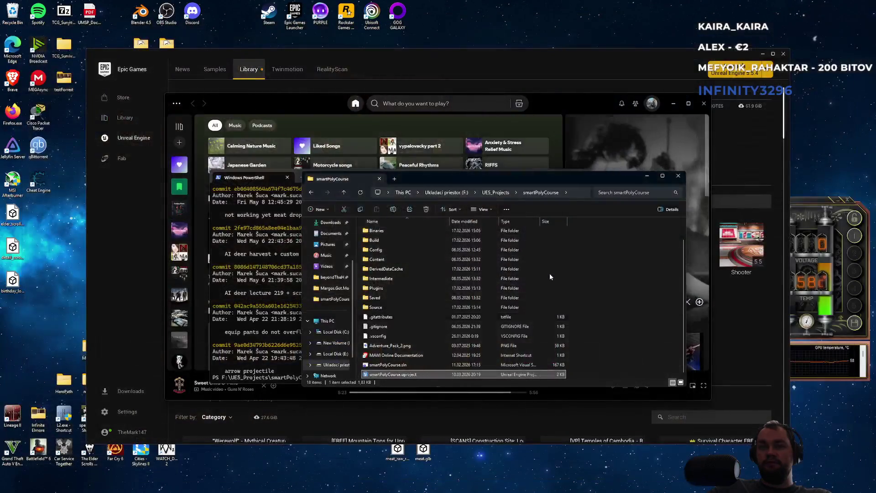
# List the saved git stashes in PowerShell with git stash list
pyautogui.click(292, 340)
pyautogui.write('git stash list')
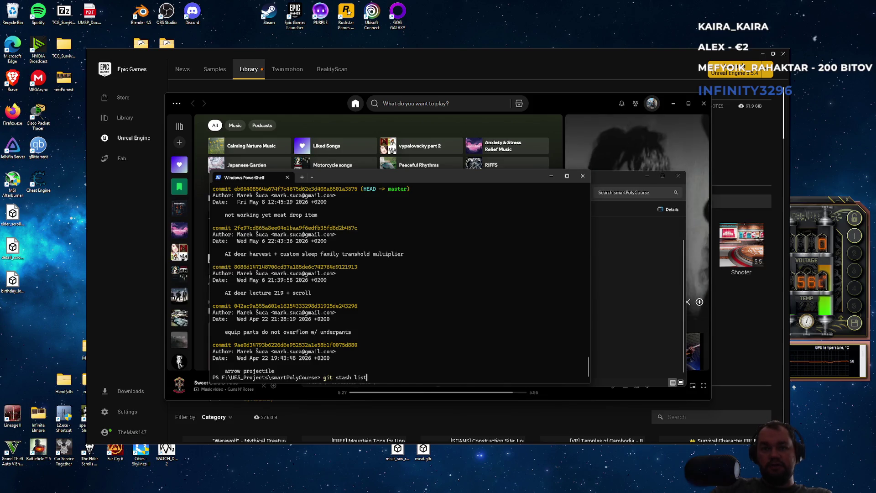
pyautogui.press('Return')
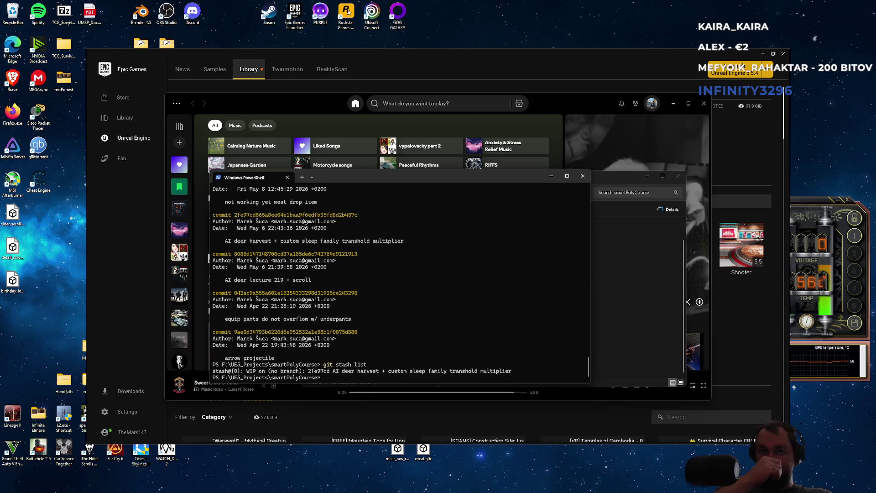
pyautogui.scroll(2, 381, 333)
pyautogui.scroll(-2, 391, 331)
# Review the commit history with git log, then run git status
pyautogui.write('git log')
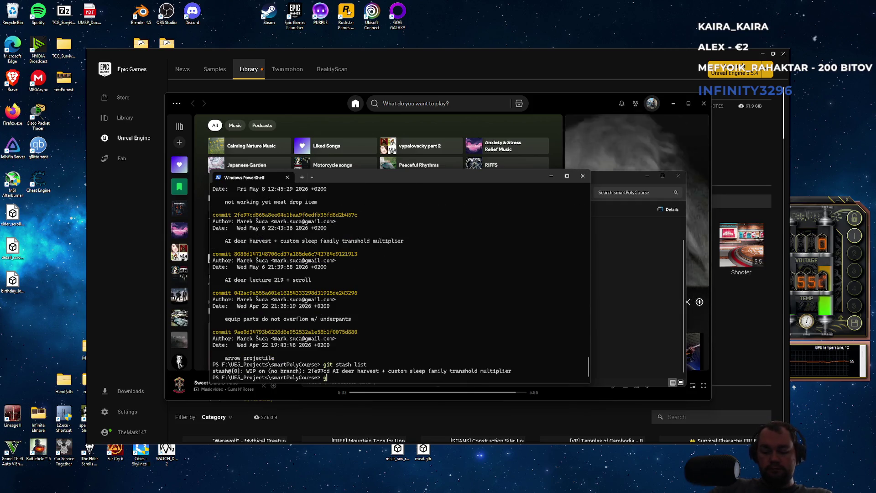
pyautogui.press('Return')
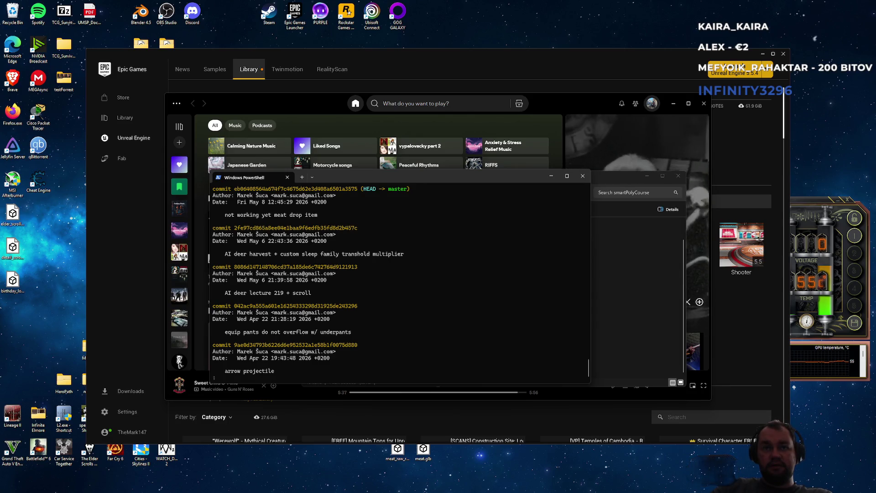
pyautogui.press('q')
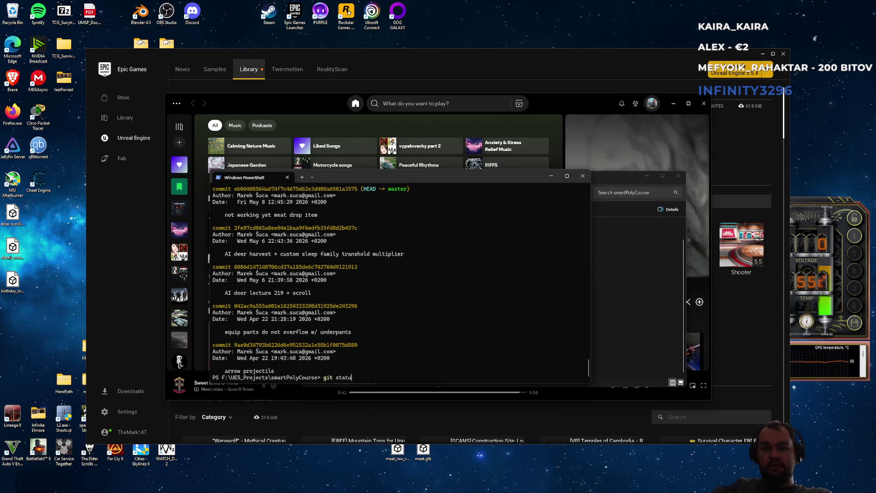
pyautogui.write('s')
pyautogui.press('Return')
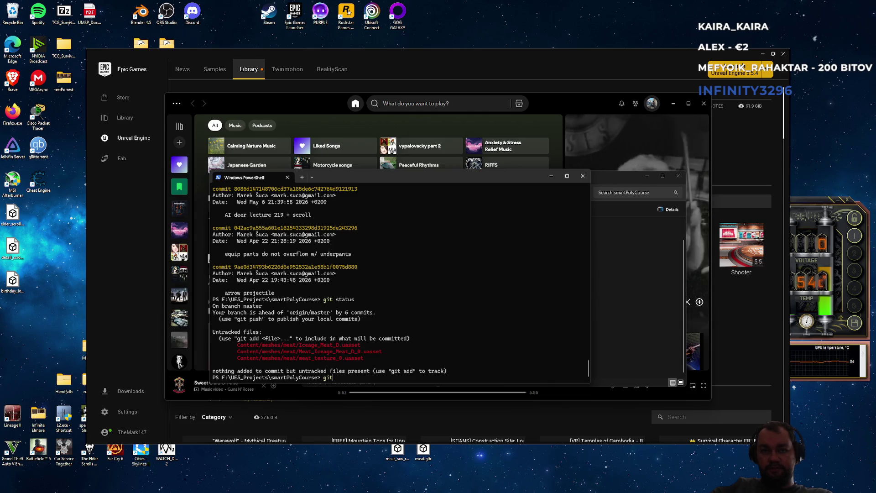
pyautogui.write('git r')
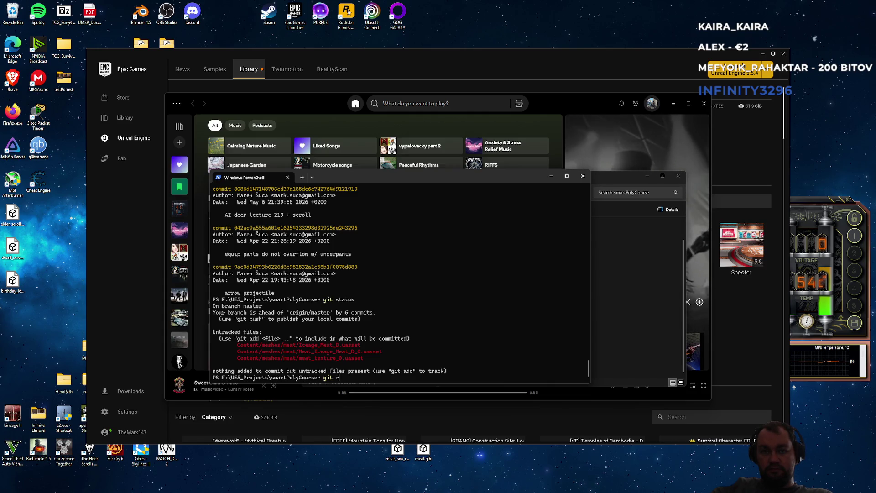
# Cancel the half-typed command, try git revert --hard HEAD~, then review git log
pyautogui.write('e')
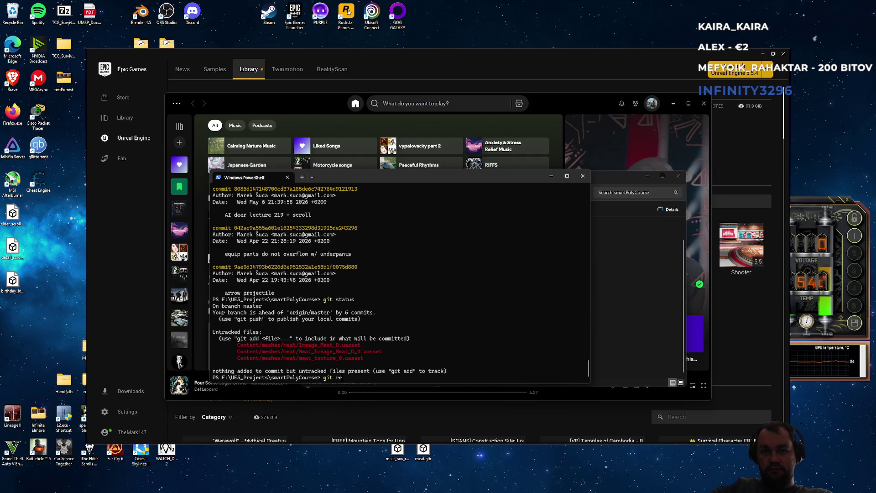
pyautogui.hotkey('ctrl', 'c')
pyautogui.hotkey('ctrl', 'c')
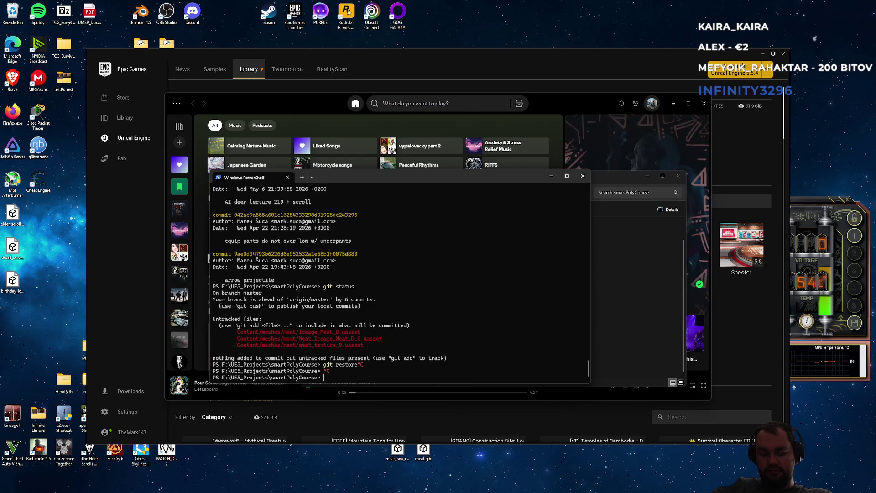
pyautogui.write('git revert ')
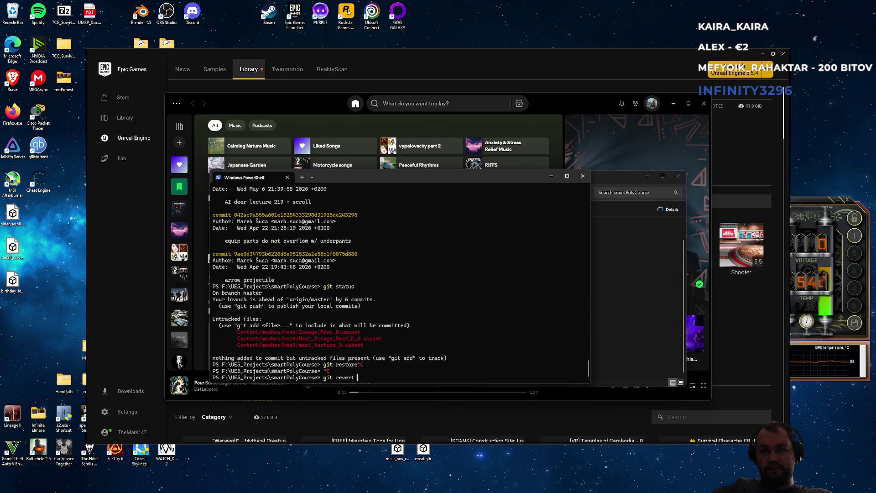
pyautogui.write('--har')
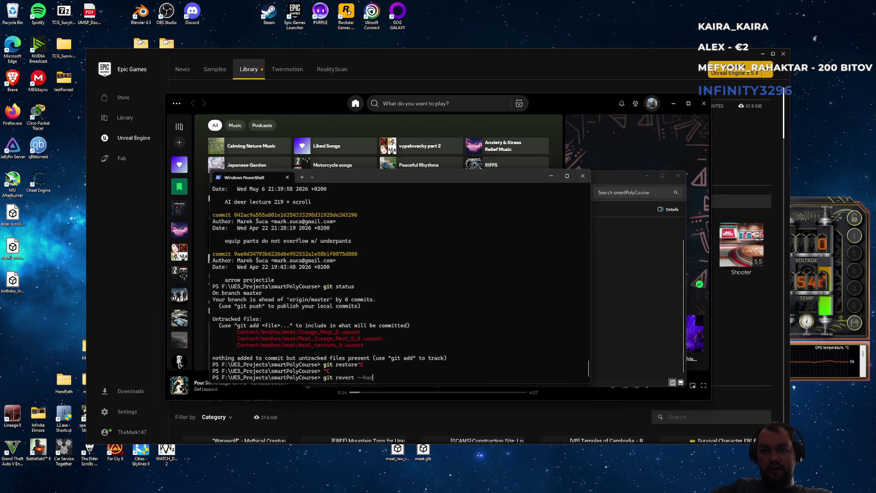
pyautogui.write('d HEAD~1')
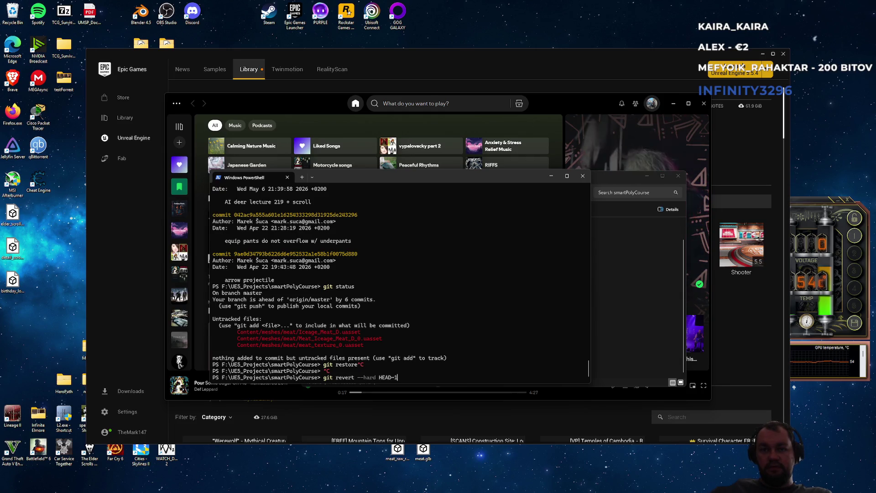
pyautogui.press('Return')
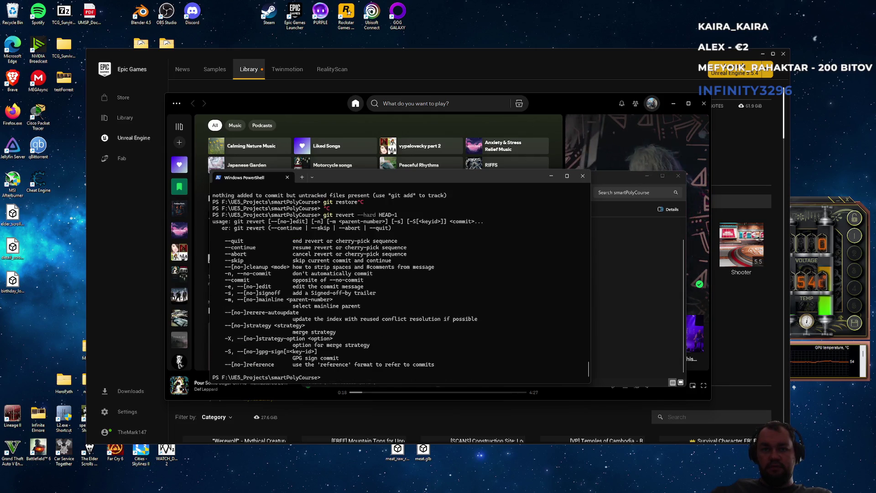
pyautogui.press('Up')
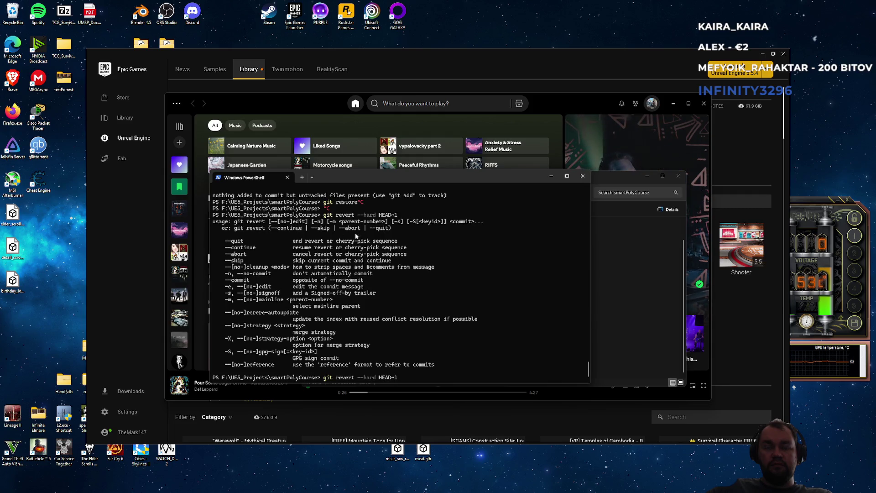
pyautogui.press('Escape')
pyautogui.write('git log')
pyautogui.press('Return')
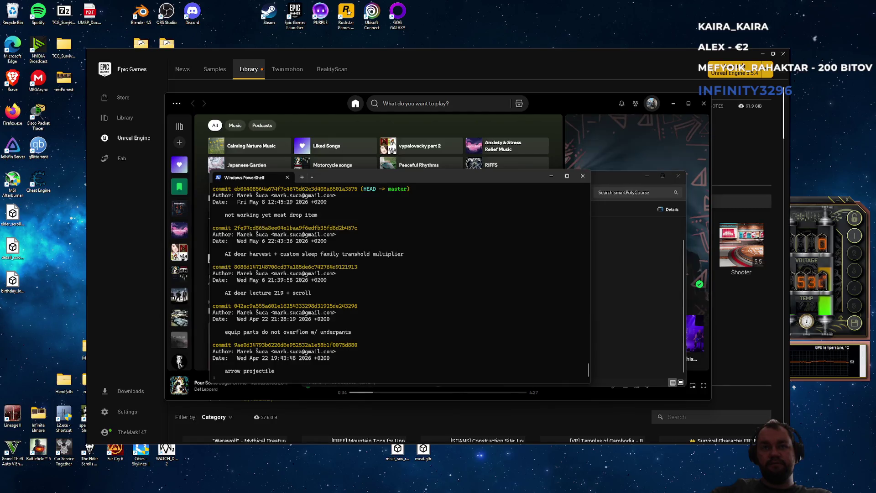
pyautogui.press('q')
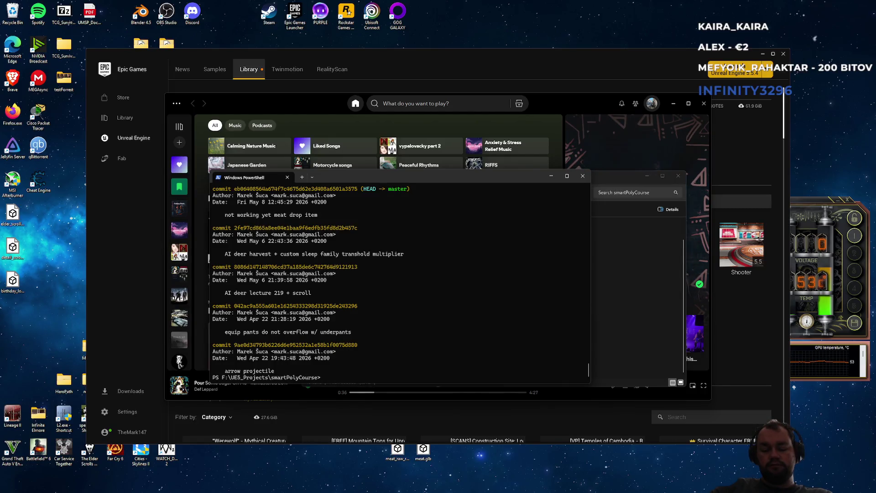
# Run git revert --hard HEAD~1, scroll its usage help, and recheck git log
pyautogui.write('git revert --hard HEAD~1')
pyautogui.press('Return')
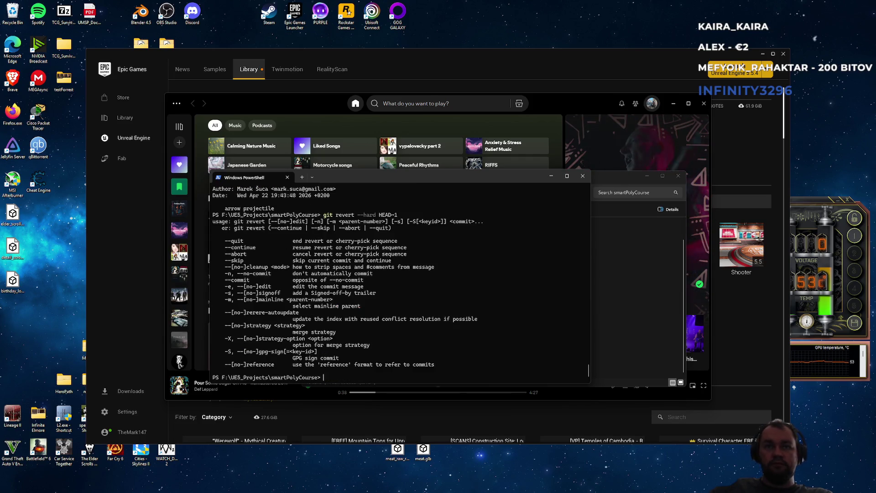
pyautogui.scroll(4, 273, 225)
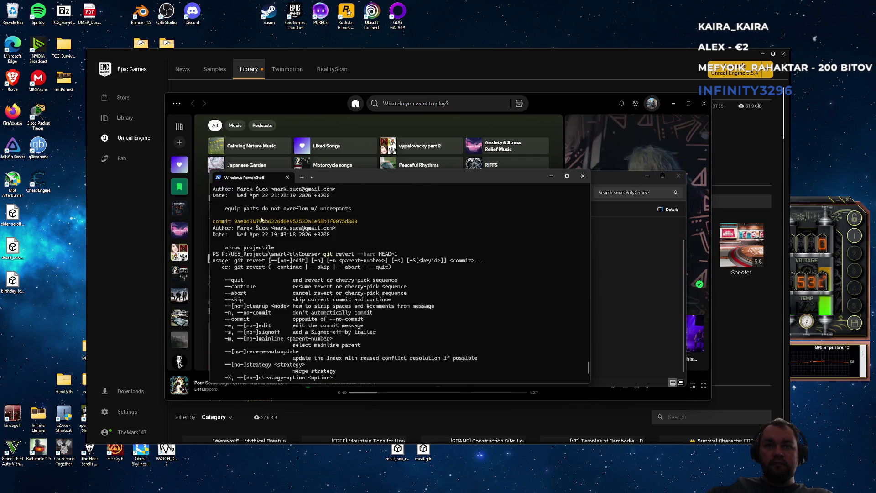
pyautogui.scroll(-3, 274, 225)
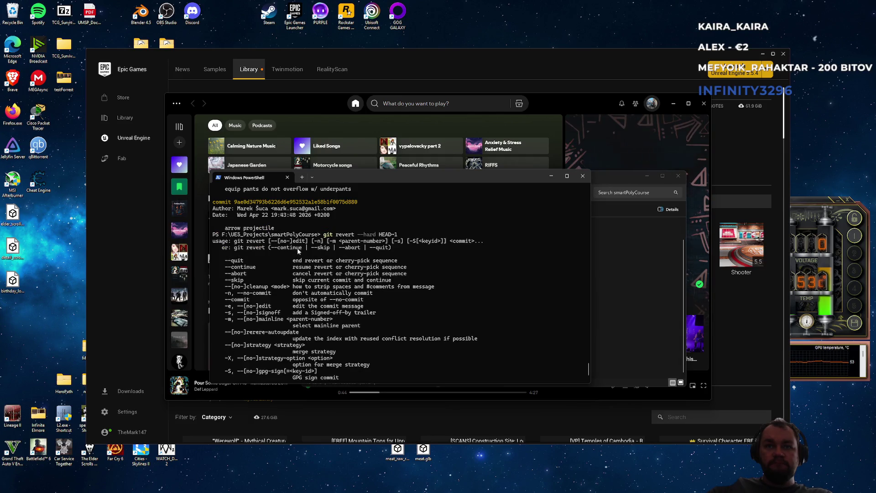
pyautogui.scroll(-1, 297, 247)
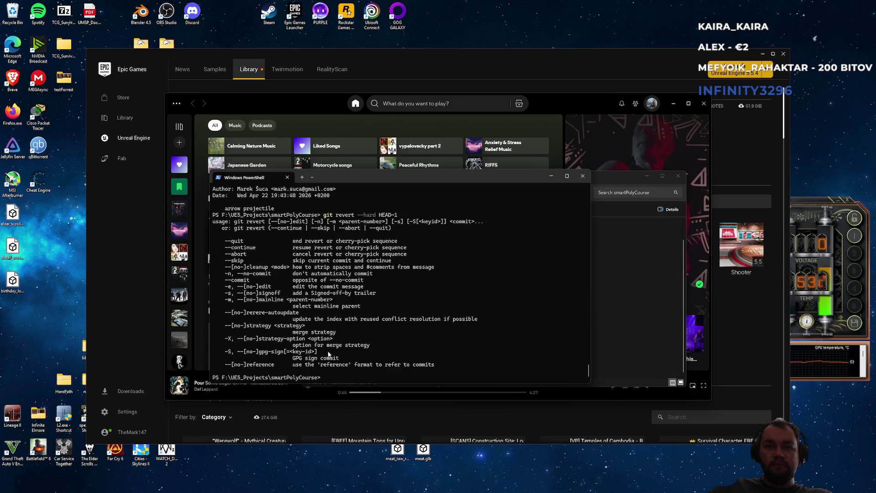
pyautogui.write('git log')
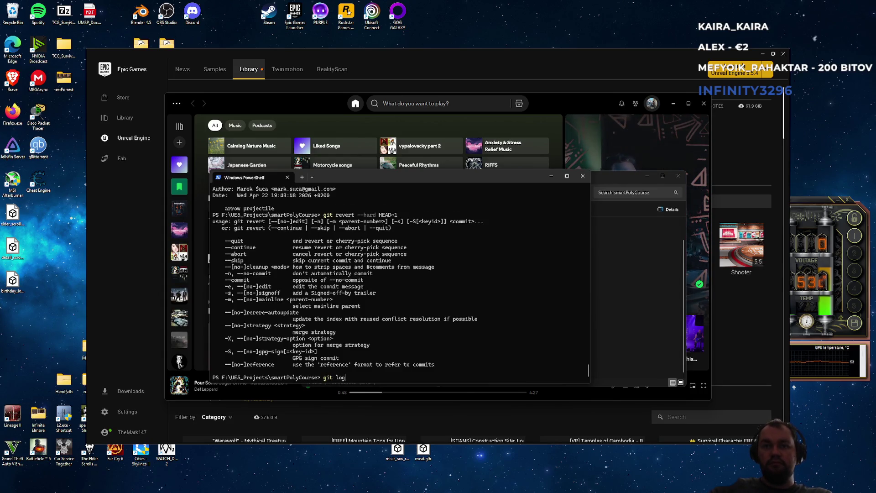
pyautogui.press('Return')
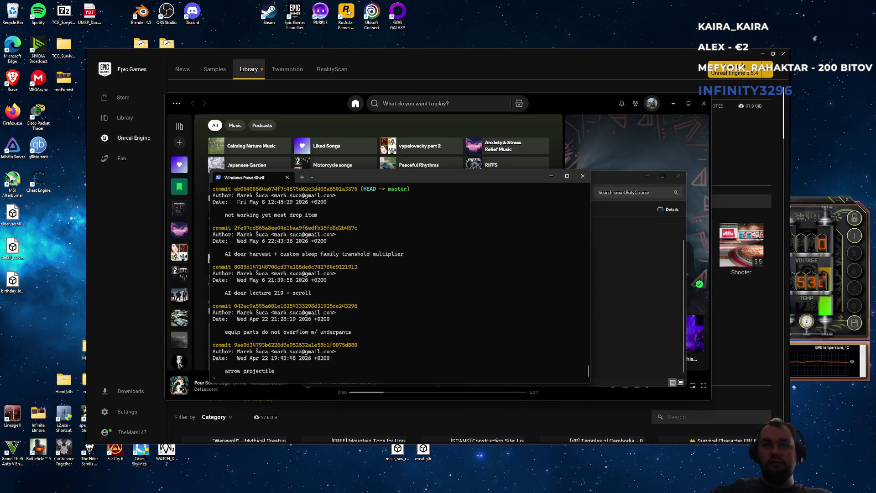
# Retry git revert --hard HEAD~1, read the usage output, and clear the console
pyautogui.write('qgit revert --hard HEAD~1')
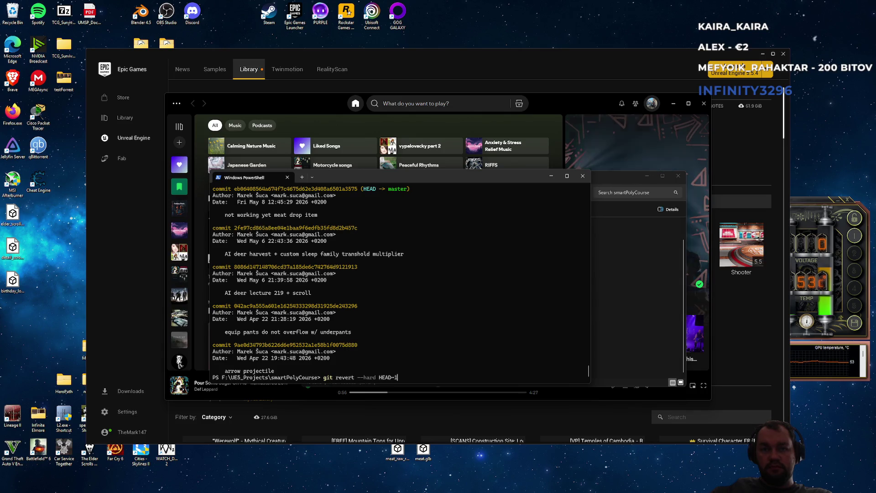
pyautogui.press('Return')
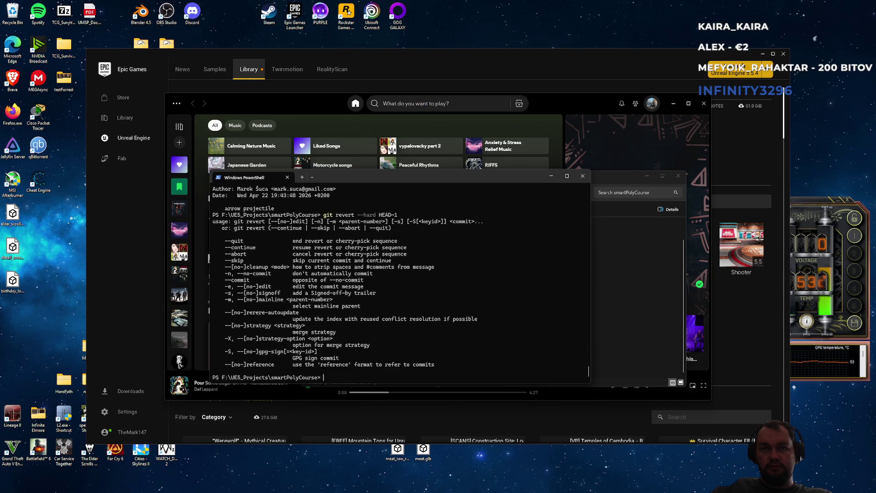
pyautogui.scroll(5, 347, 328)
pyautogui.scroll(6, 347, 328)
pyautogui.scroll(-12, 345, 330)
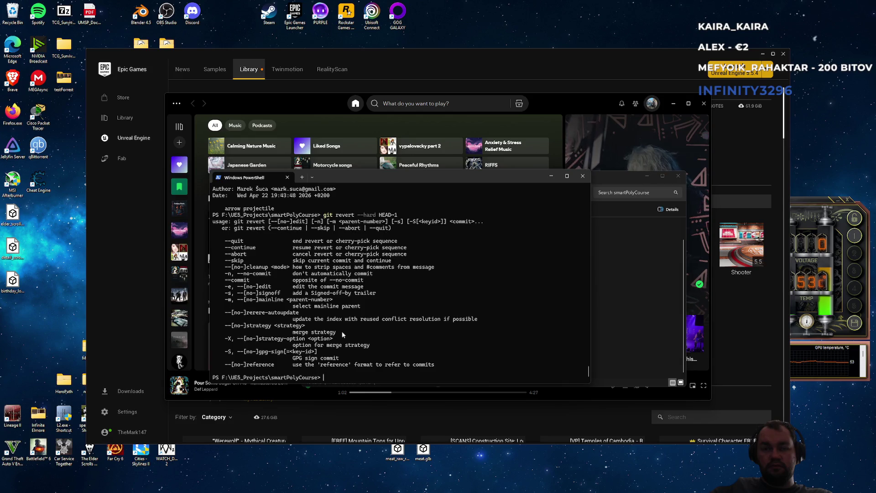
pyautogui.write('clear')
pyautogui.press('Return')
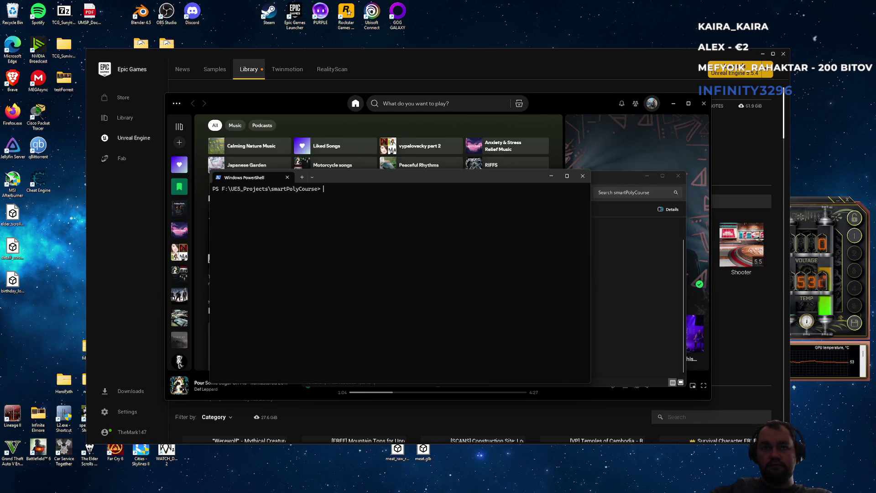
# Undo the newest commit with git reset --hard HEAD~1 and check git log
pyautogui.write('git revert --hard HEAD~1')
pyautogui.press('Return')
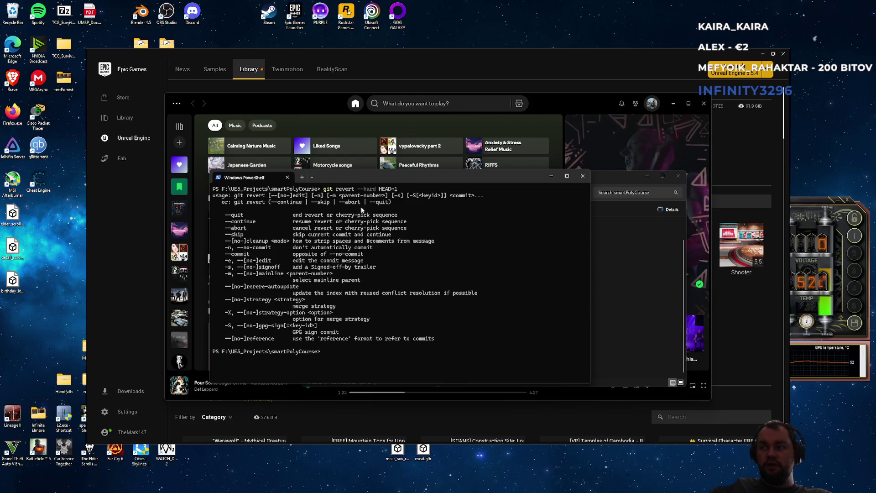
pyautogui.write('git reset ')
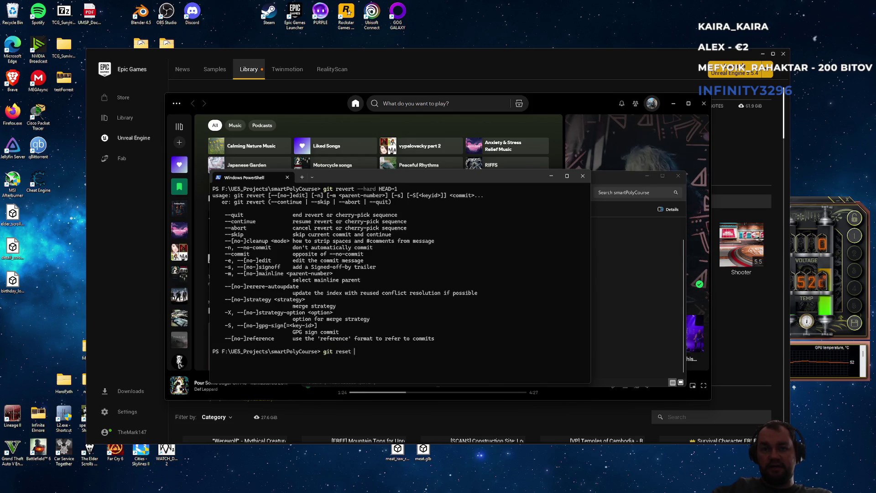
pyautogui.write('--hard HEAD°°')
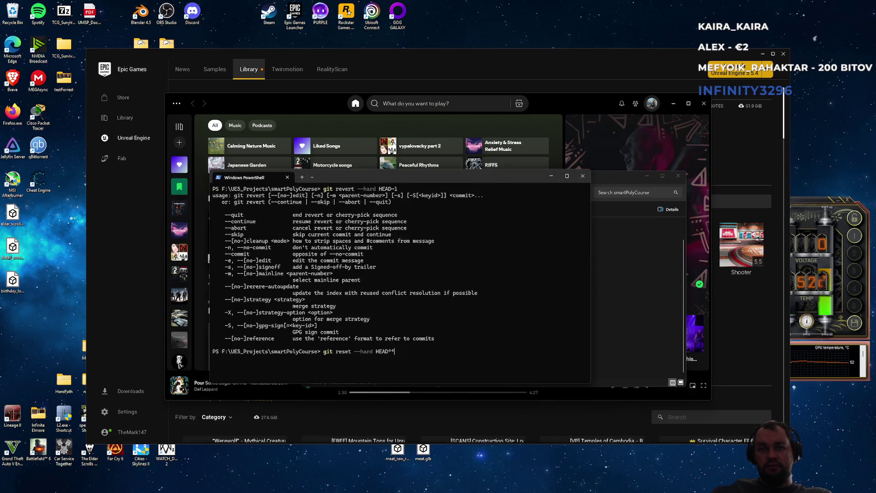
pyautogui.press('BackSpace')
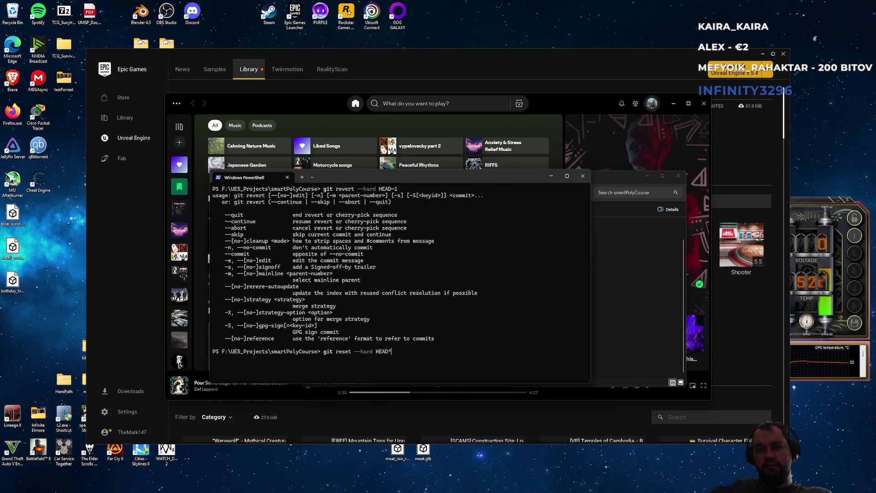
pyautogui.write('1')
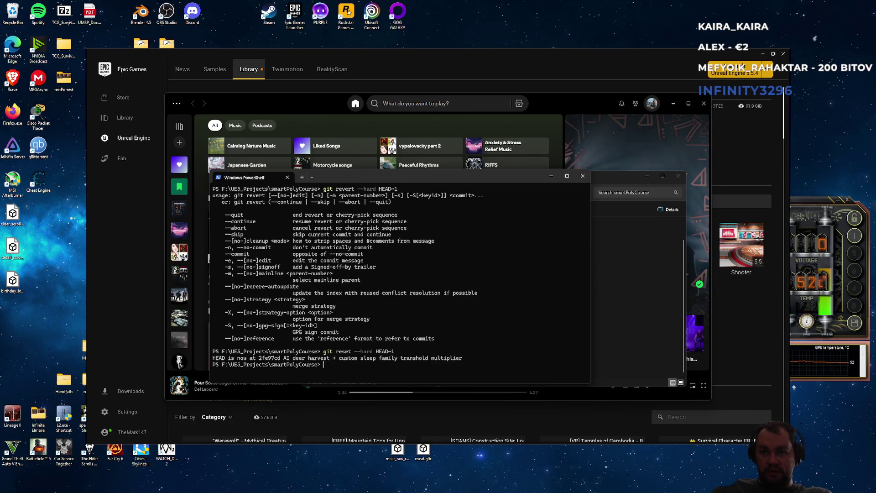
pyautogui.write('t log')
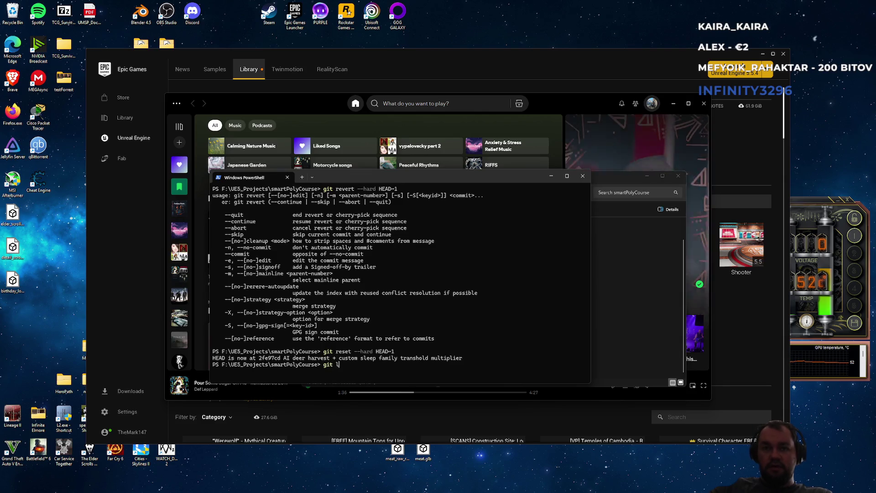
pyautogui.press('Return')
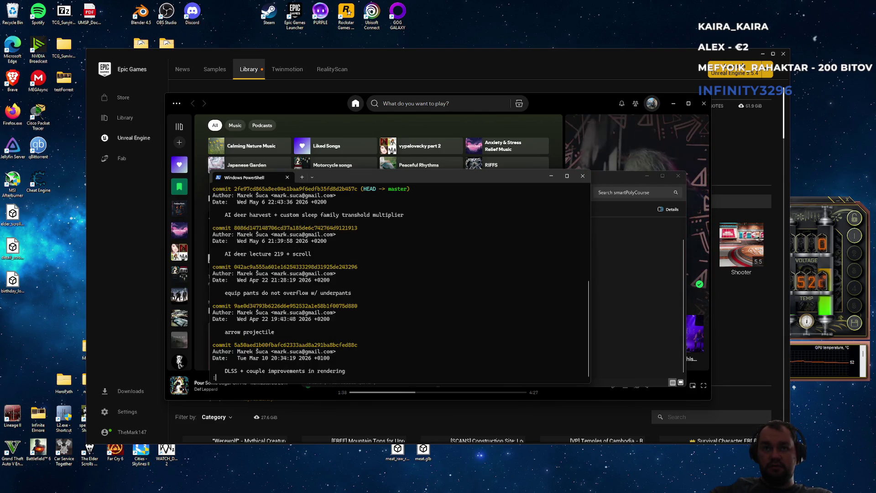
# Pop the stash and stage all changes with git add ., confirming via git status
pyautogui.write('qgit')
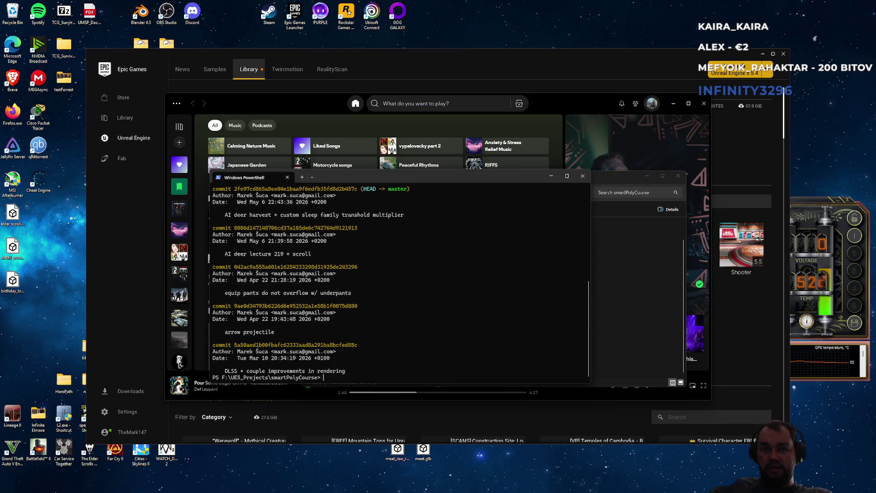
pyautogui.write('h pop')
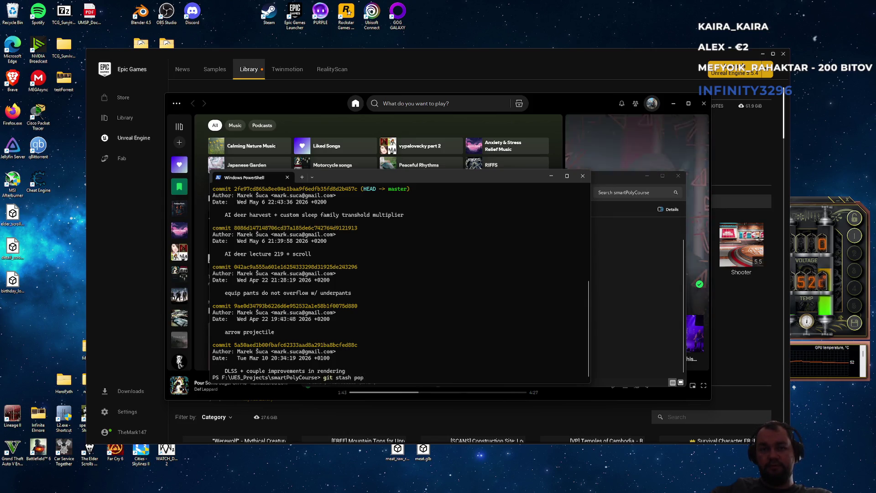
pyautogui.press('Return')
pyautogui.write('git status')
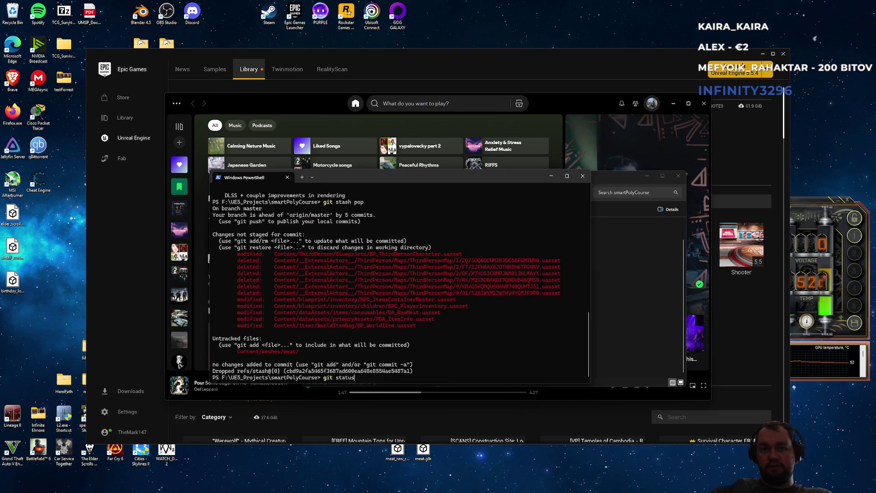
pyautogui.press('Return')
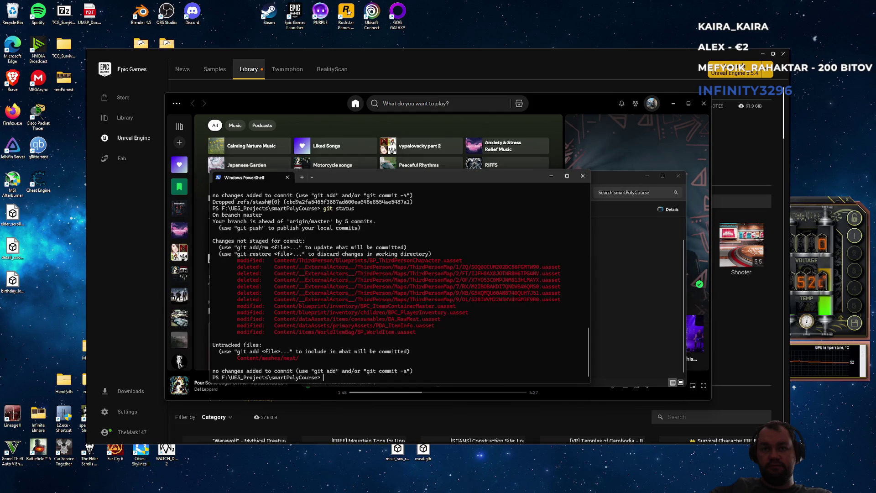
pyautogui.write('git add .')
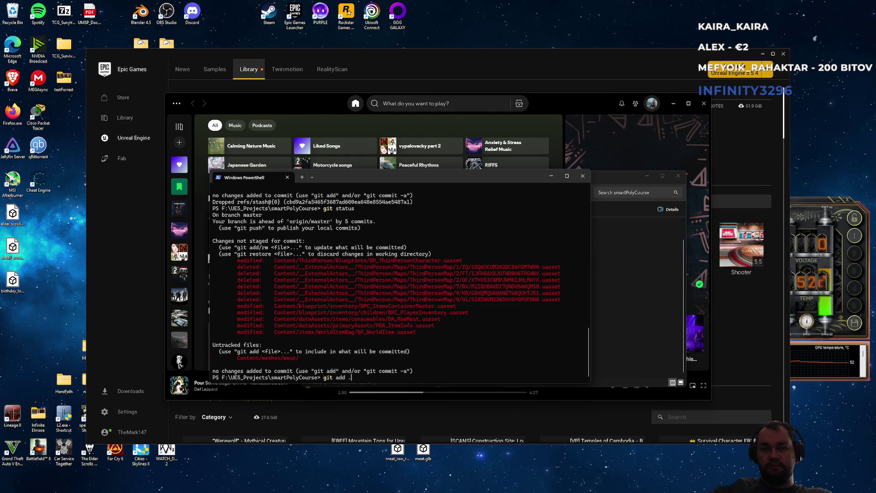
pyautogui.press('Return')
pyautogui.write('git status')
pyautogui.press('Return')
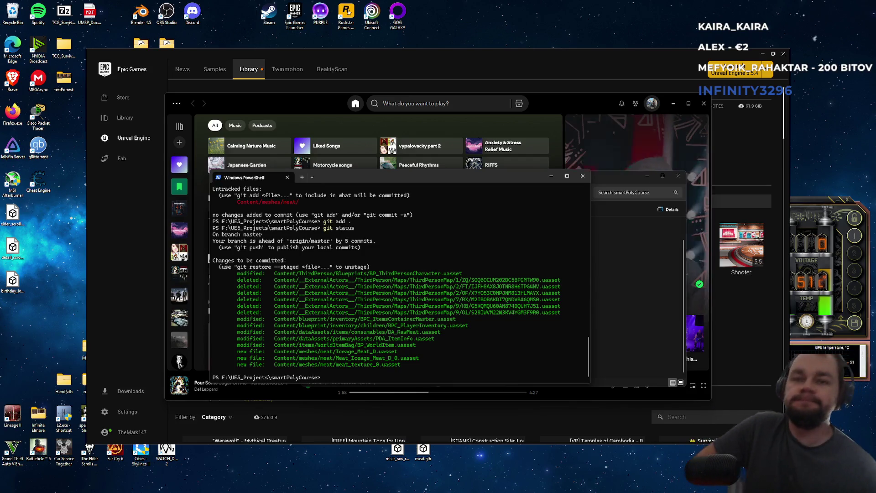
pyautogui.click(621, 303)
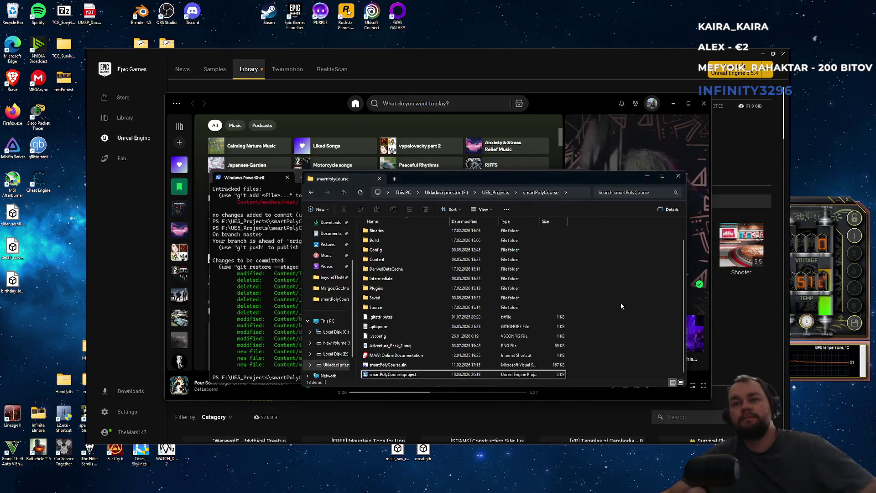
# Select smartPolyCourse.uproject in the project folder to reopen the project
pyautogui.click(408, 376)
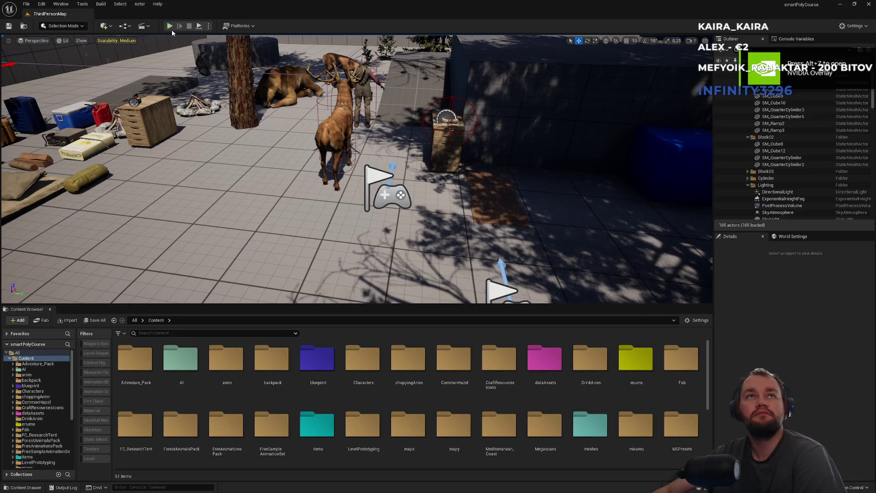
# Play-test the level, inspect the Raw meat in the first inventory slot, then stop
pyautogui.click(169, 26)
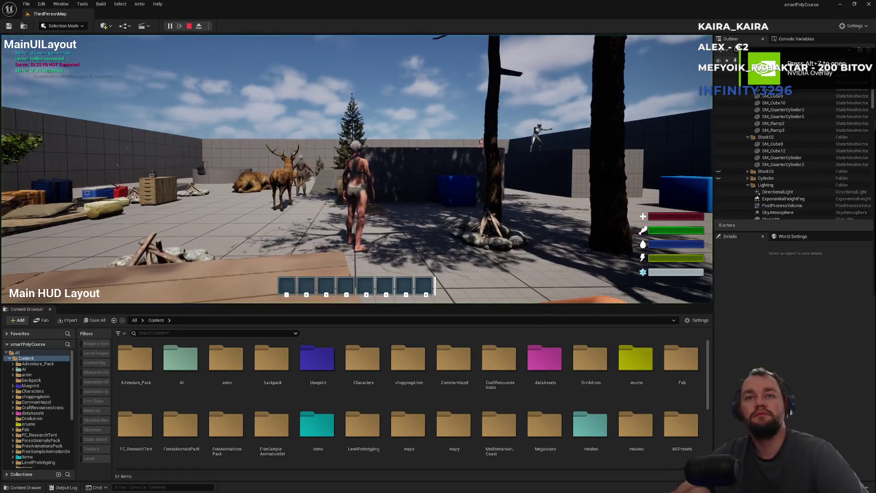
pyautogui.press('super')
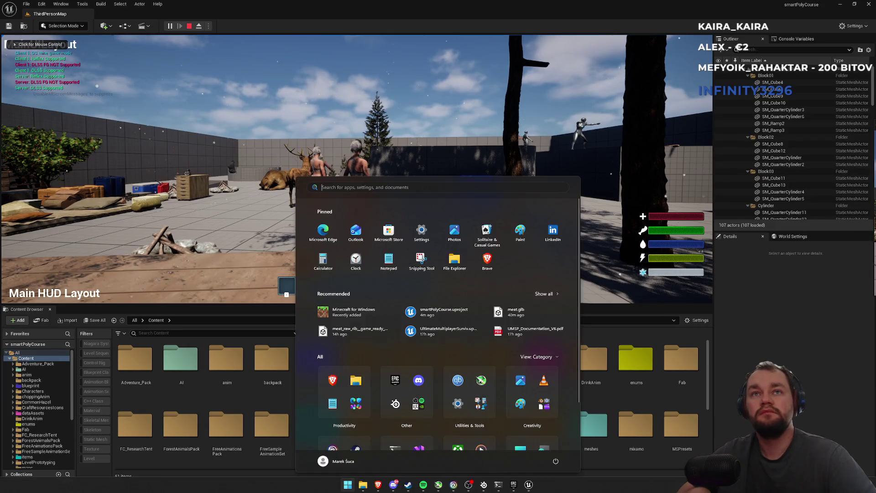
pyautogui.click(388, 164)
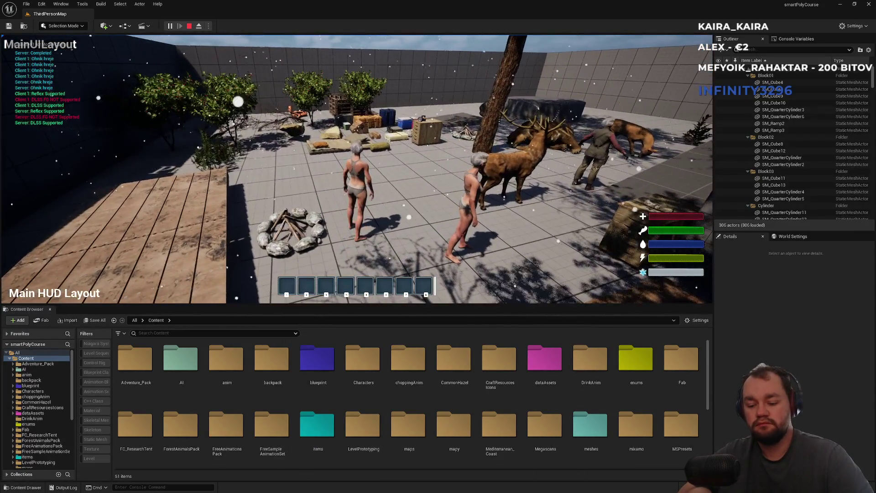
pyautogui.press('i')
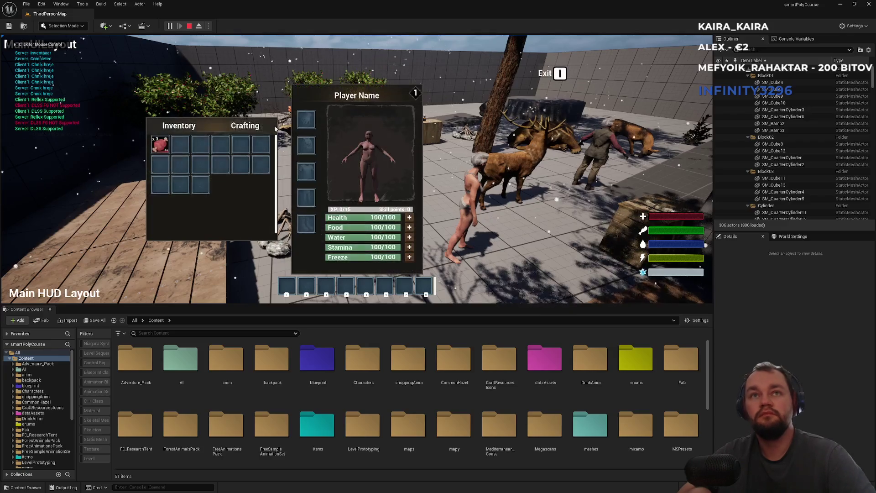
pyautogui.rightClick(165, 143)
pyautogui.press('i')
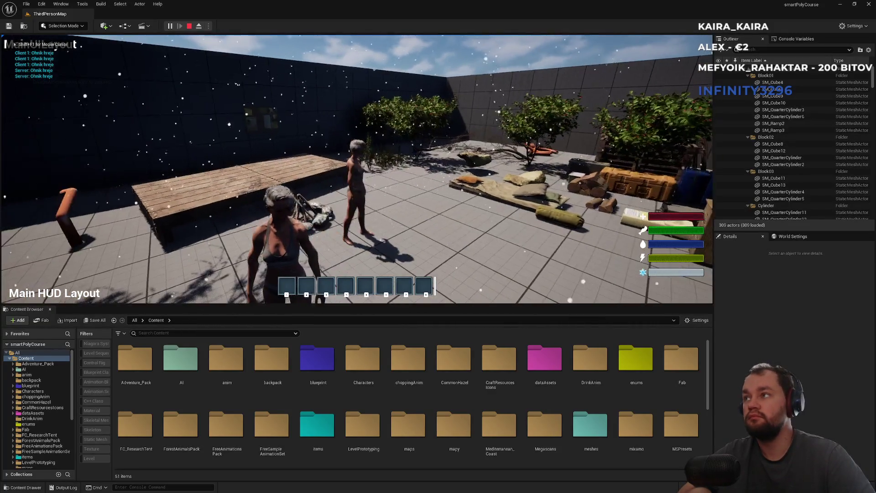
pyautogui.press('super')
pyautogui.press('super')
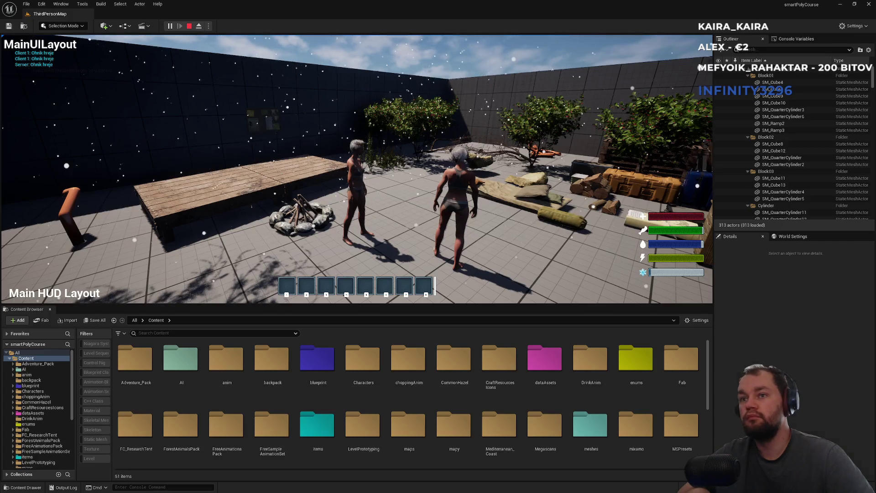
pyautogui.press('Escape')
pyautogui.scroll(-5, 473, 405)
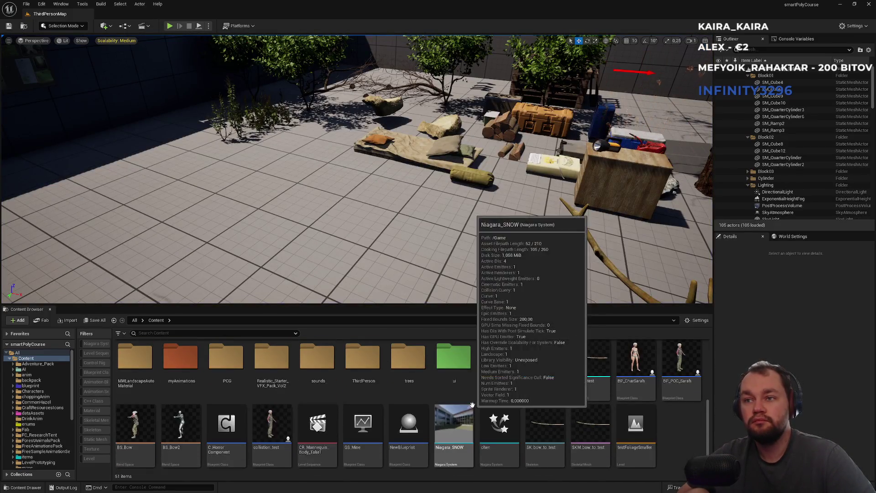
# Search the Content Browser for 'world item' and open the BP_WorldItem blueprint
pyautogui.scroll(1, 361, 392)
pyautogui.click(242, 333)
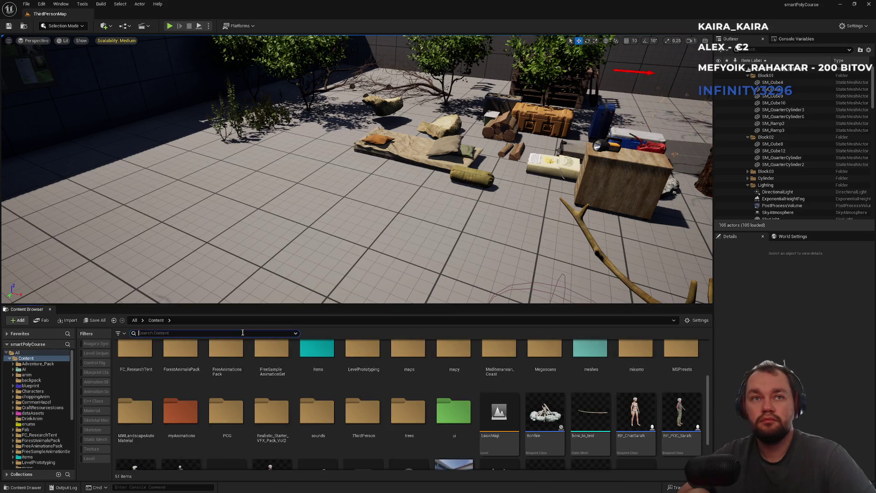
pyautogui.write('world item')
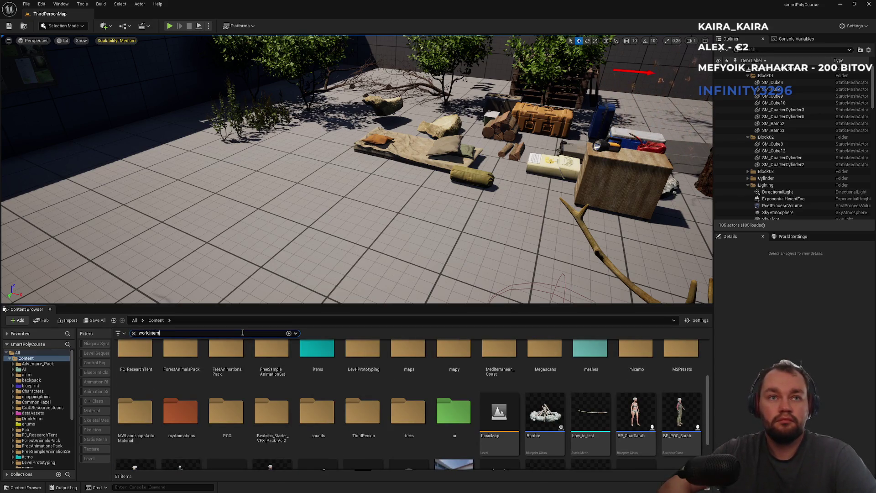
pyautogui.click(187, 361)
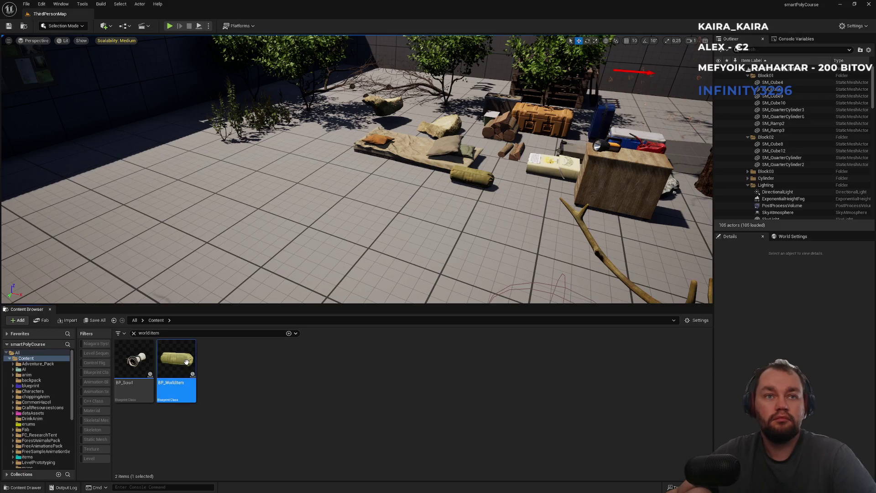
pyautogui.doubleClick(186, 362)
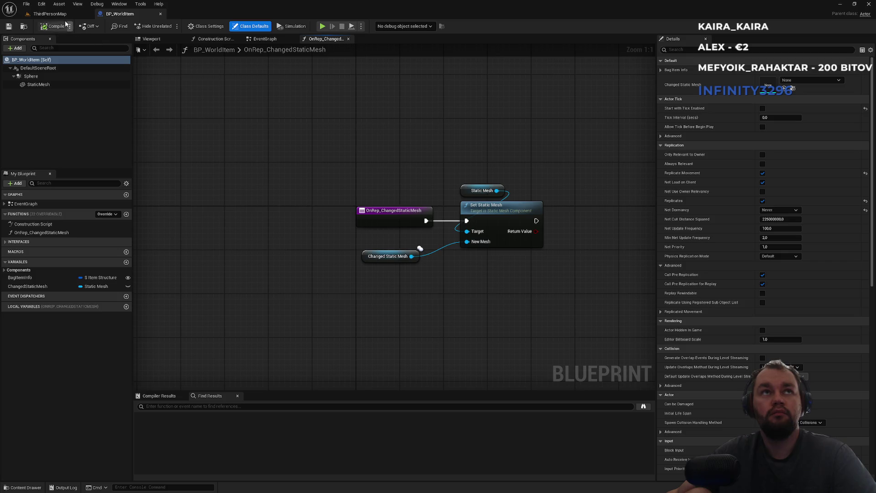
# Back in ThirdPersonMap, search 'meat' and open the DA_RawMeat data asset
pyautogui.click(49, 13)
pyautogui.click(141, 332)
pyautogui.hotkey('ctrl', 'a')
pyautogui.press('BackSpace')
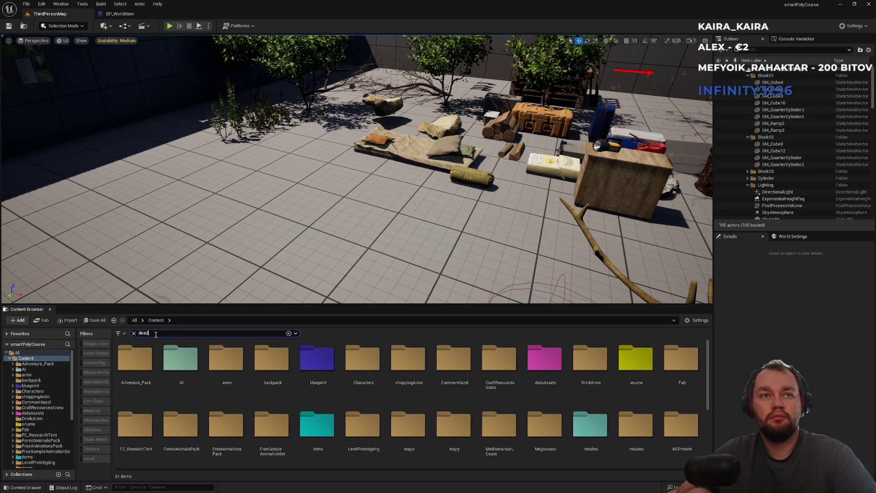
pyautogui.hotkey('ctrl', 'a')
pyautogui.press('BackSpace')
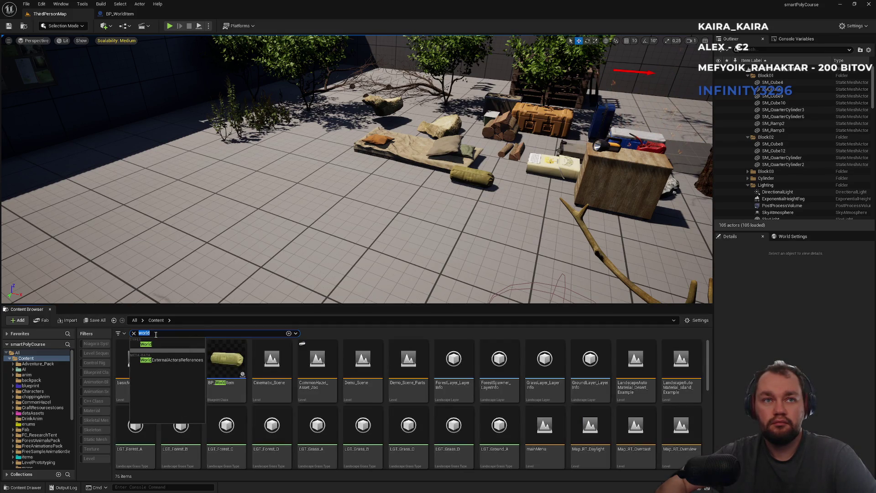
pyautogui.write('meat')
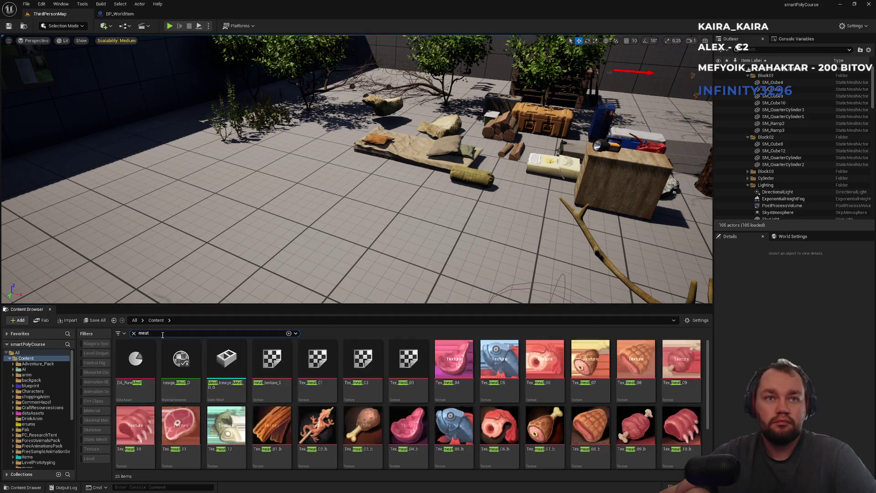
pyautogui.doubleClick(147, 388)
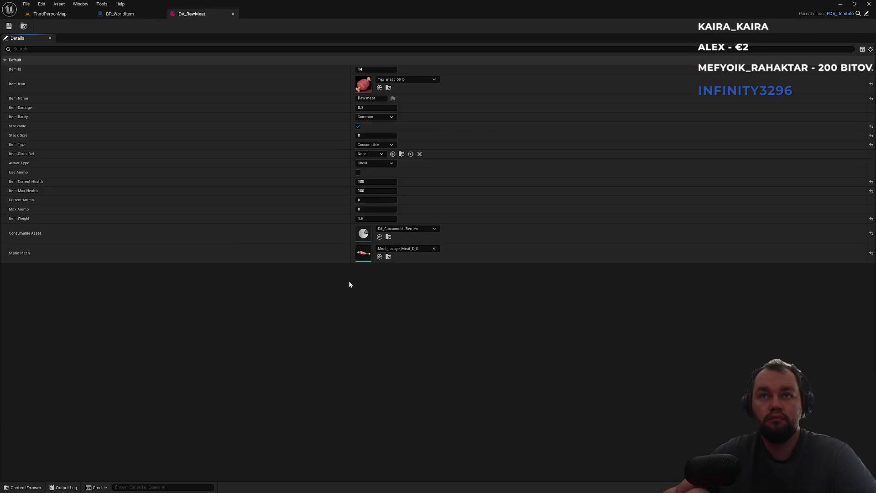
# Check the Static Mesh list, then search 'inventory' and open BPC_PlayerInventory
pyautogui.click(393, 250)
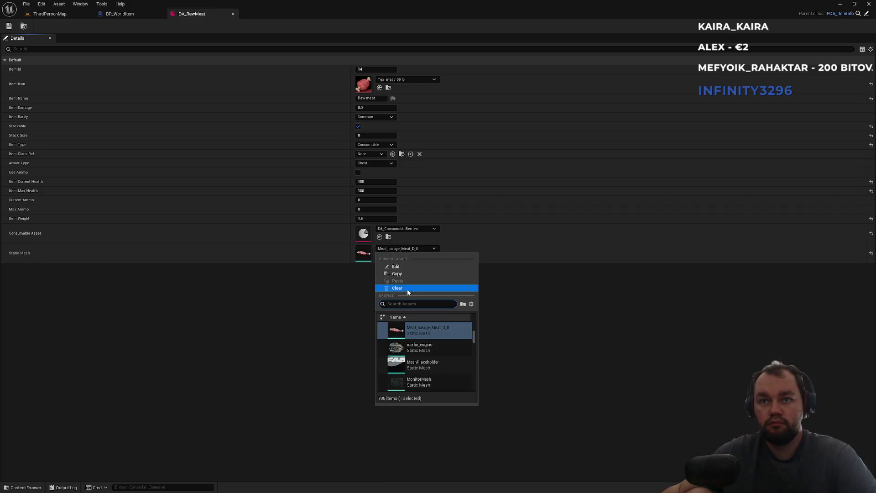
pyautogui.click(348, 330)
pyautogui.click(64, 14)
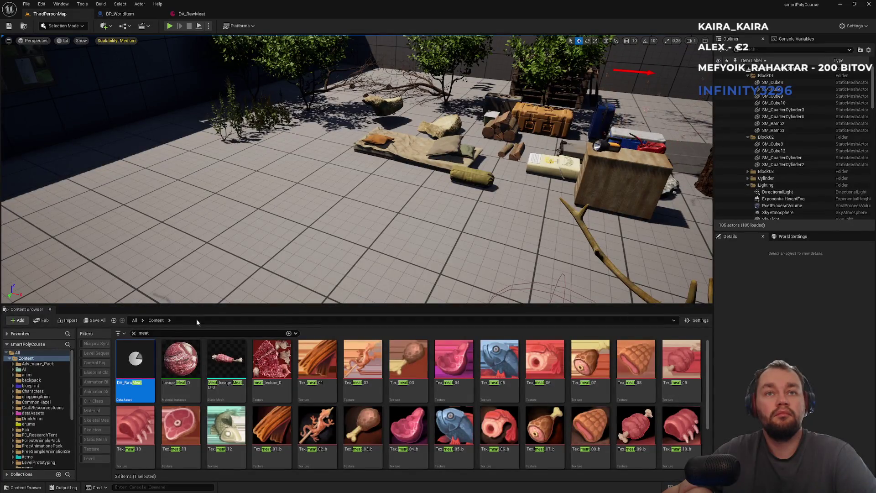
pyautogui.click(134, 334)
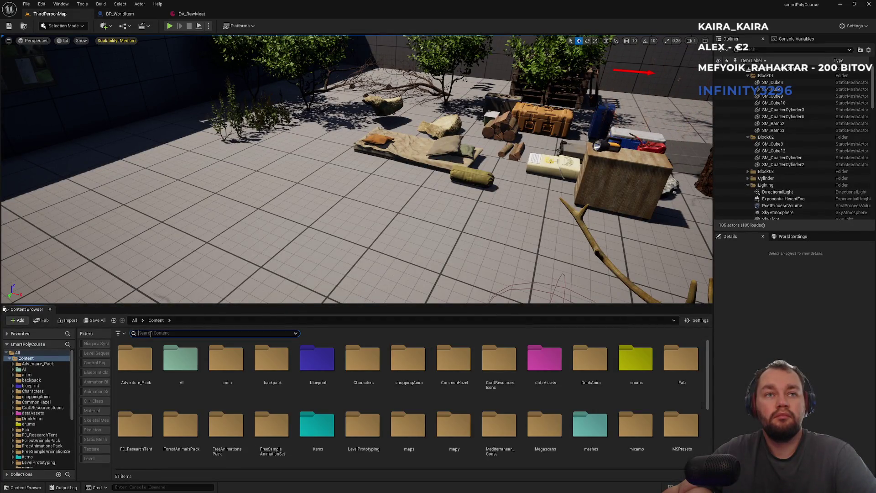
pyautogui.write('inv')
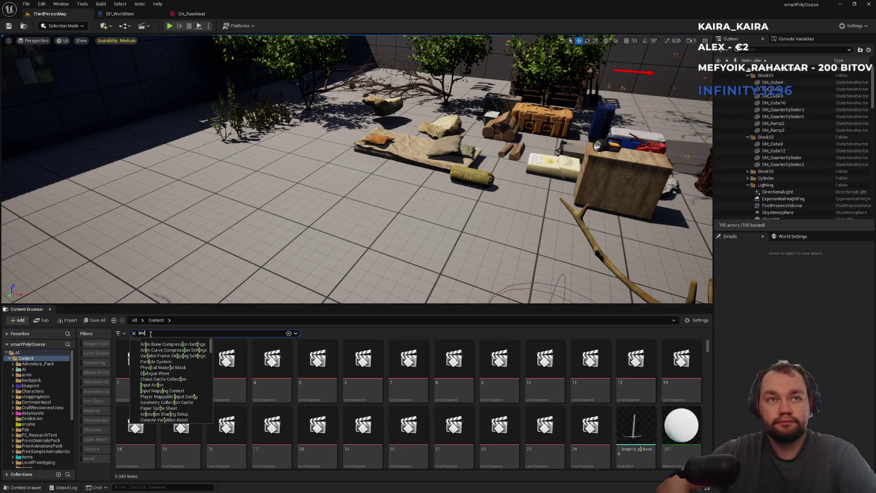
pyautogui.write('entory')
pyautogui.click(306, 377)
pyautogui.doubleClick(306, 376)
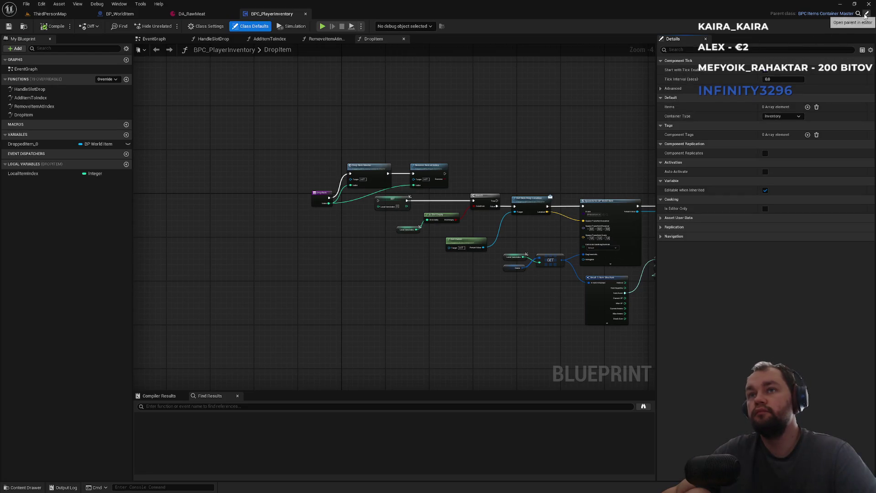
# Open the parent's DropItemMaster graph, pan to the spawn and SET nodes, then return to the map
pyautogui.scroll(3, 402, 160)
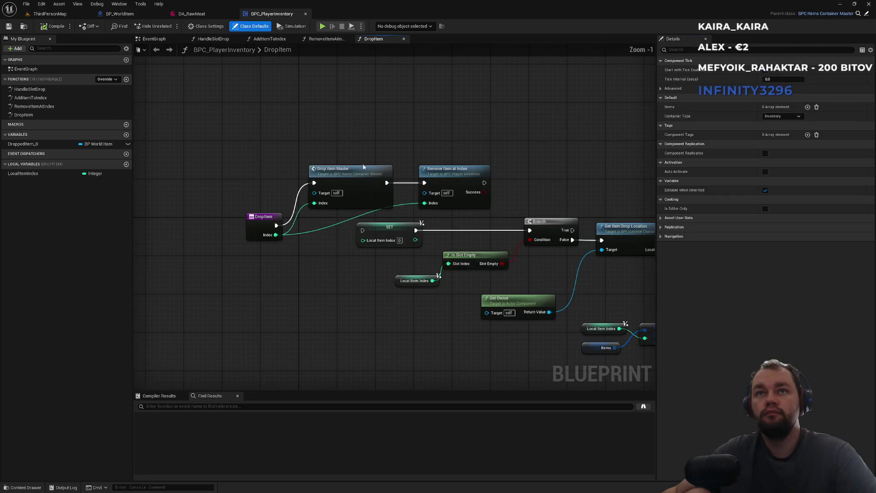
pyautogui.click(343, 167)
pyautogui.doubleClick(343, 168)
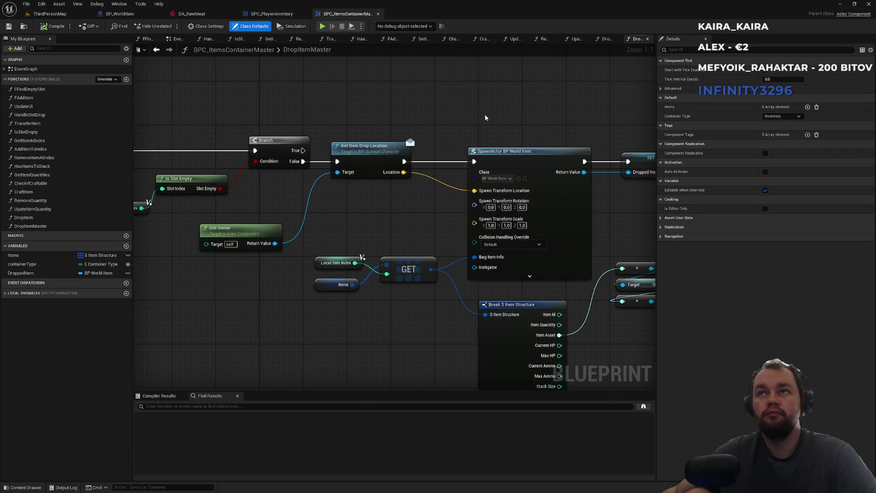
pyautogui.moveTo(485, 134); pyautogui.dragTo(306, 140)
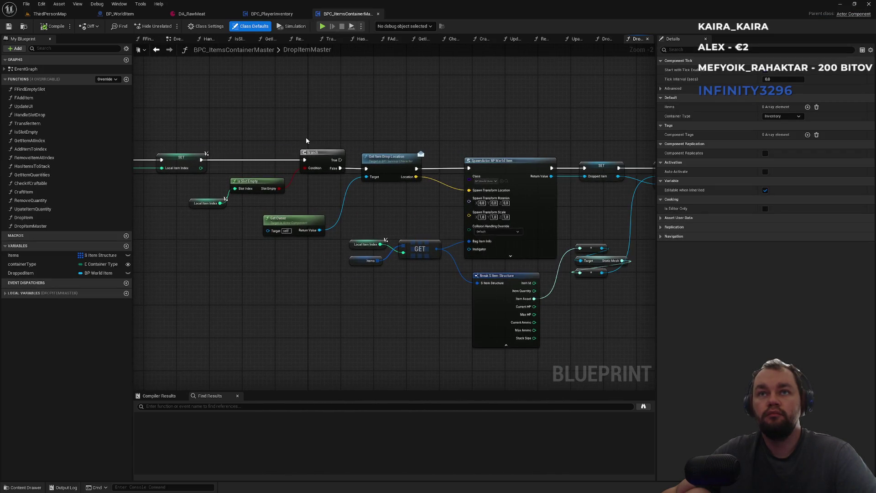
pyautogui.moveTo(485, 141); pyautogui.dragTo(339, 143)
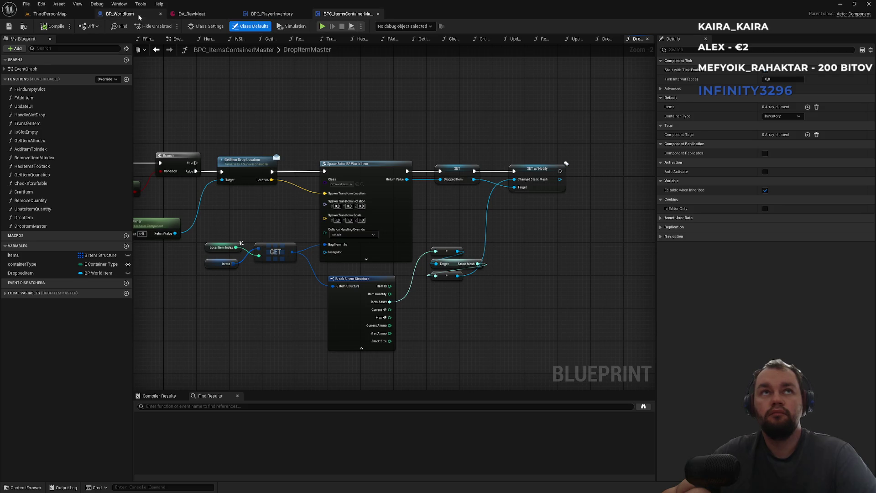
pyautogui.click(120, 14)
pyautogui.click(66, 233)
pyautogui.click(286, 186)
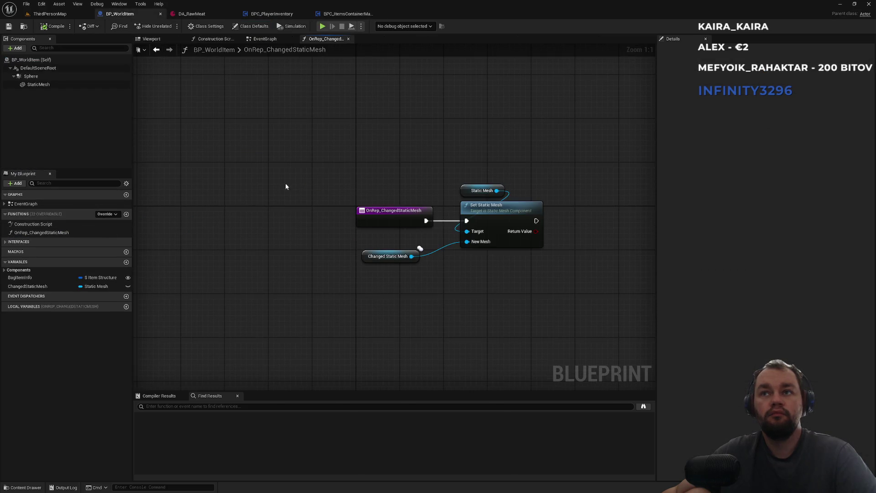
pyautogui.click(49, 14)
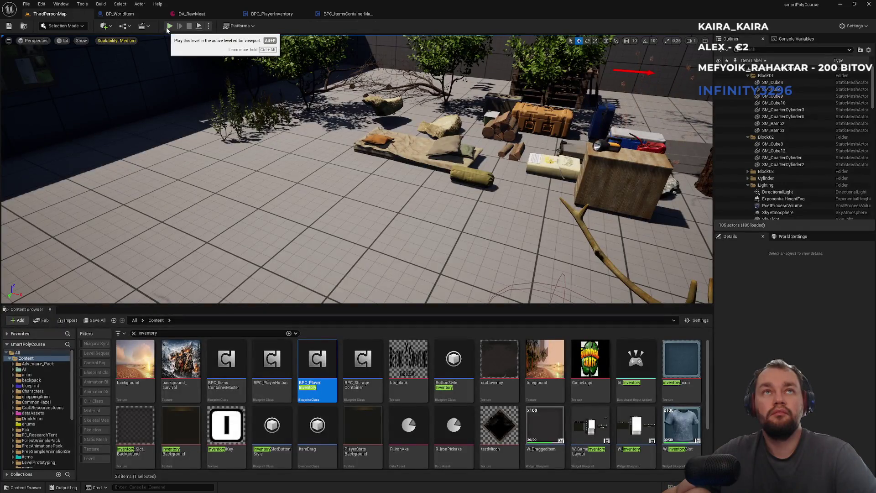
pyautogui.hotkey('alt', 'p')
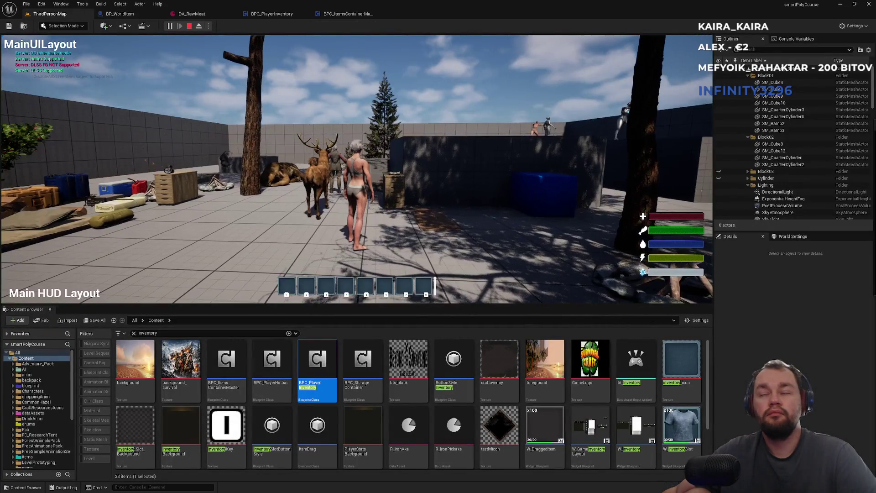
pyautogui.press('super')
pyautogui.press('super')
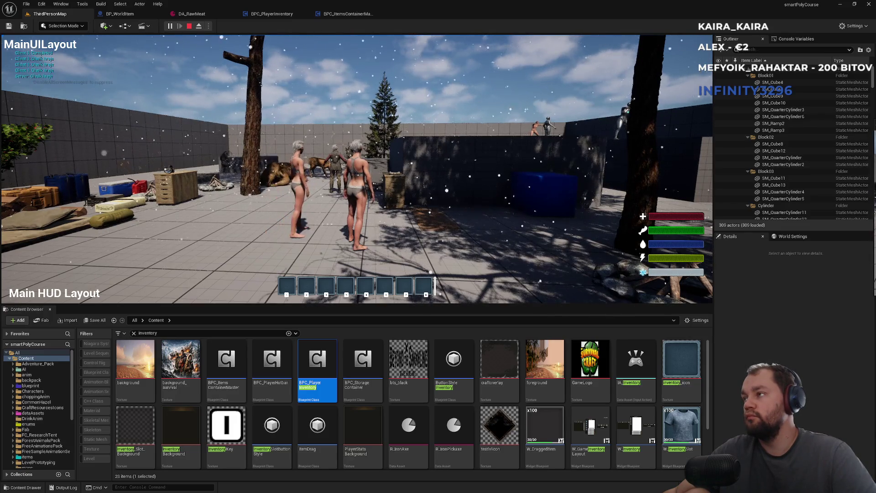
pyautogui.press('Escape')
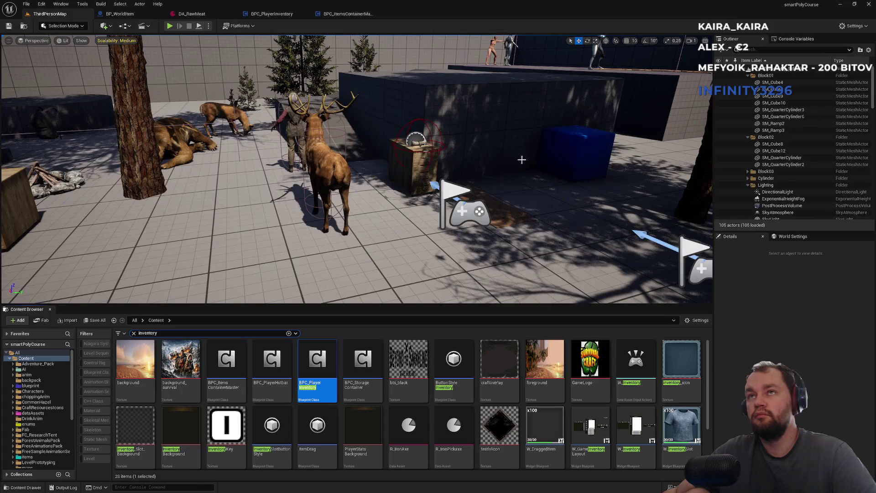
# Tick Component Replicates on BP_WorldItem's StaticMesh via a 'rep' Details search
pyautogui.scroll(-2, 573, 431)
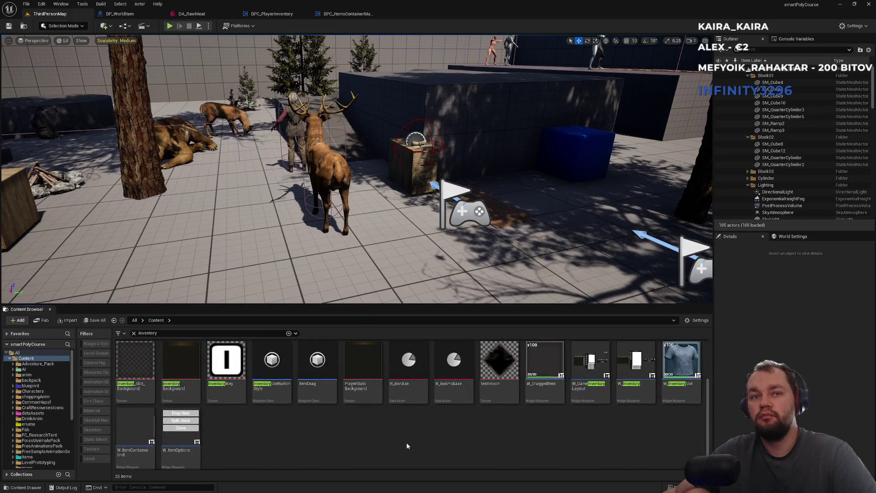
pyautogui.click(133, 333)
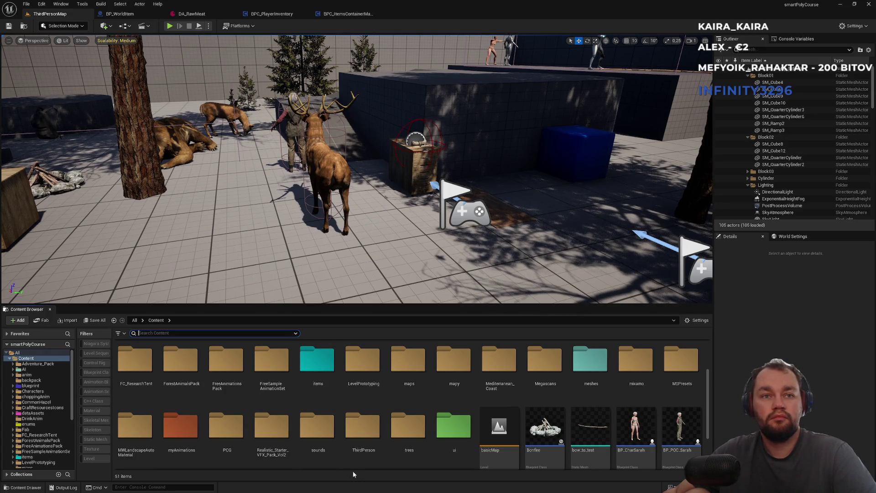
pyautogui.click(343, 14)
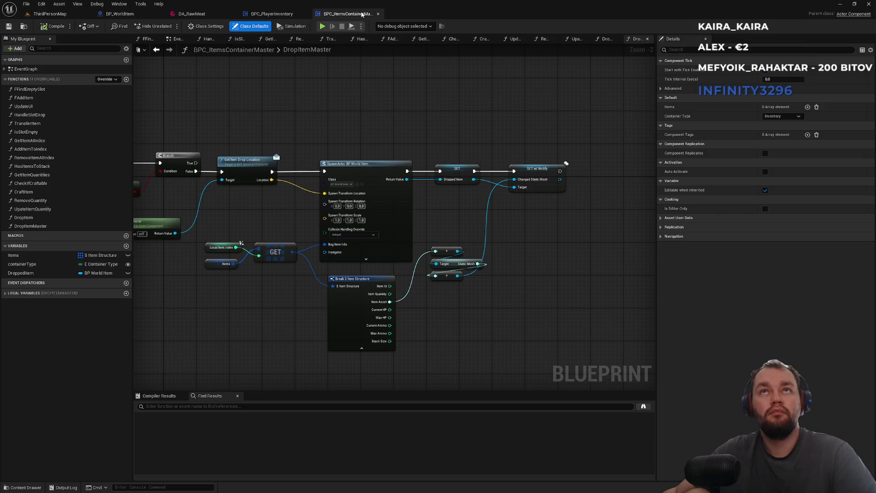
pyautogui.scroll(2, 515, 267)
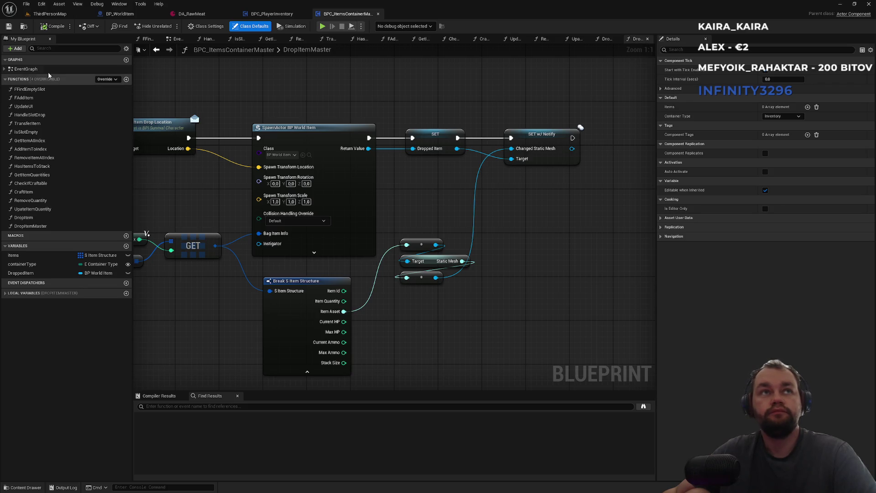
pyautogui.click(130, 17)
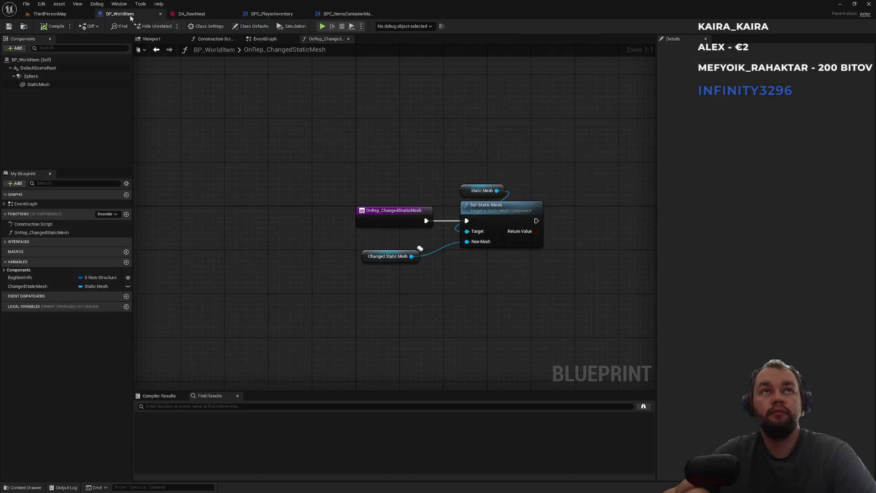
pyautogui.click(32, 84)
pyautogui.click(677, 50)
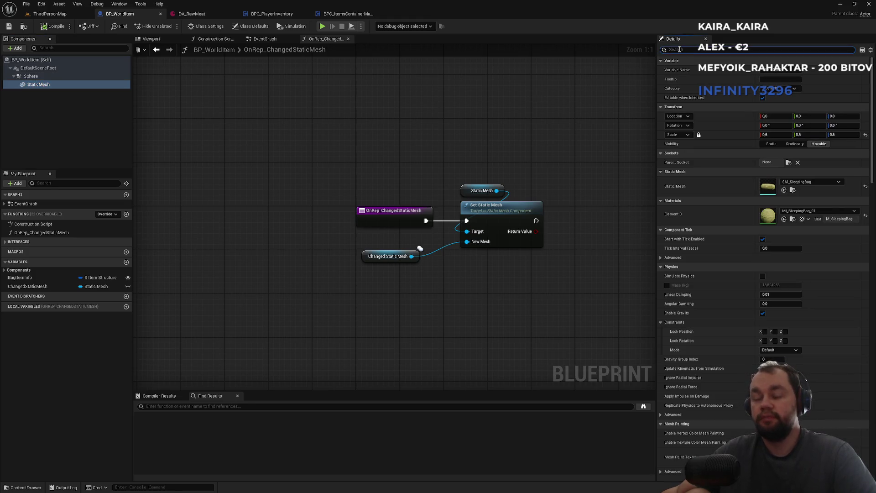
pyautogui.write('rep')
pyautogui.click(766, 89)
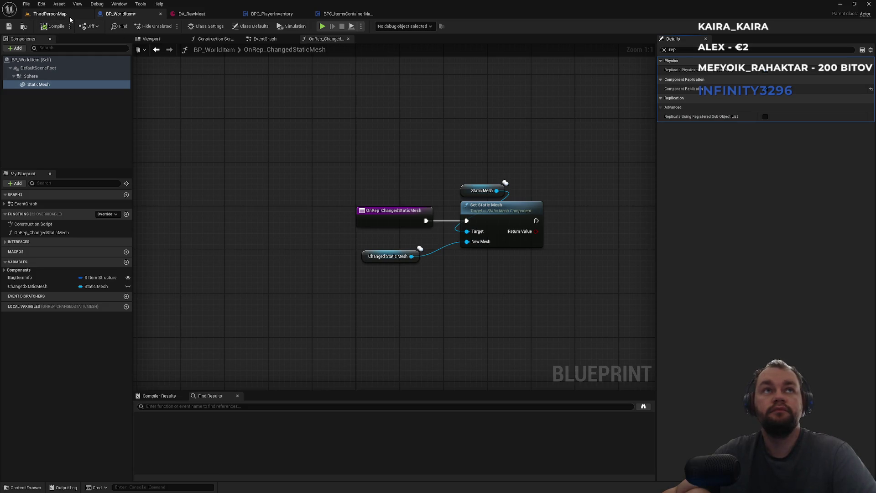
# From BPC_PlayerInventory, inspect the parent DropItemMaster's branch and drop location nodes
pyautogui.click(69, 14)
pyautogui.click(264, 18)
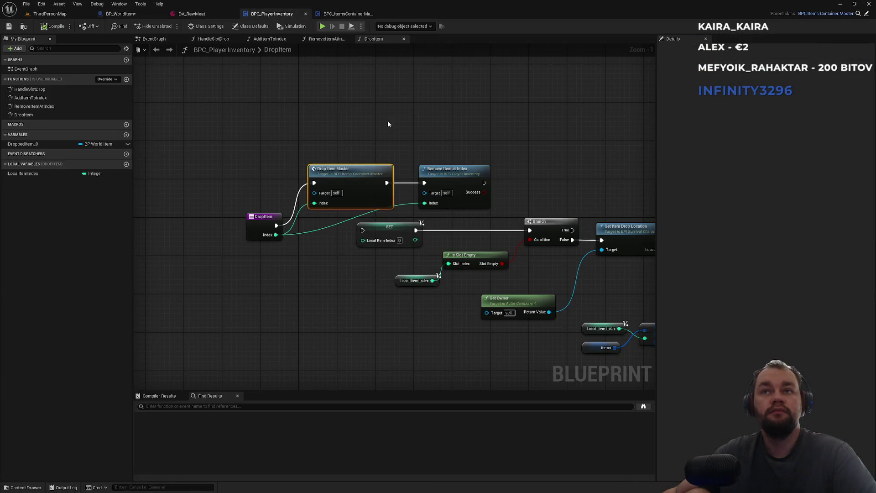
pyautogui.doubleClick(341, 170)
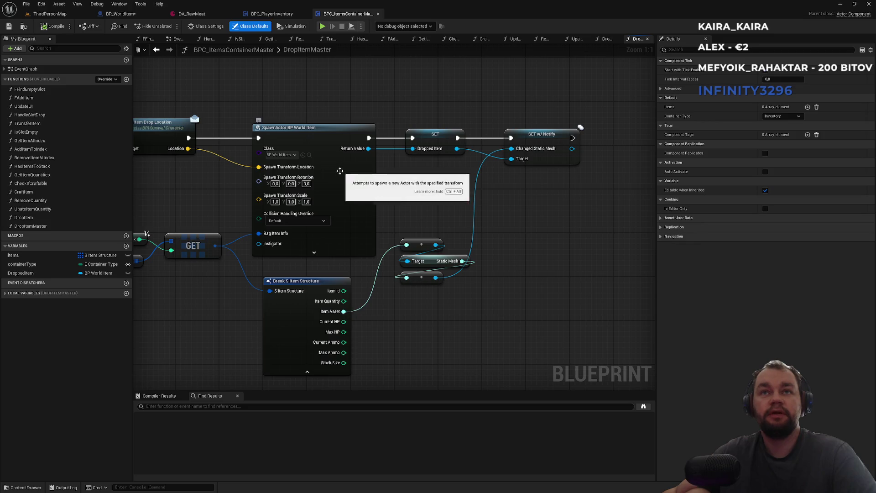
pyautogui.moveTo(277, 124); pyautogui.dragTo(459, 129)
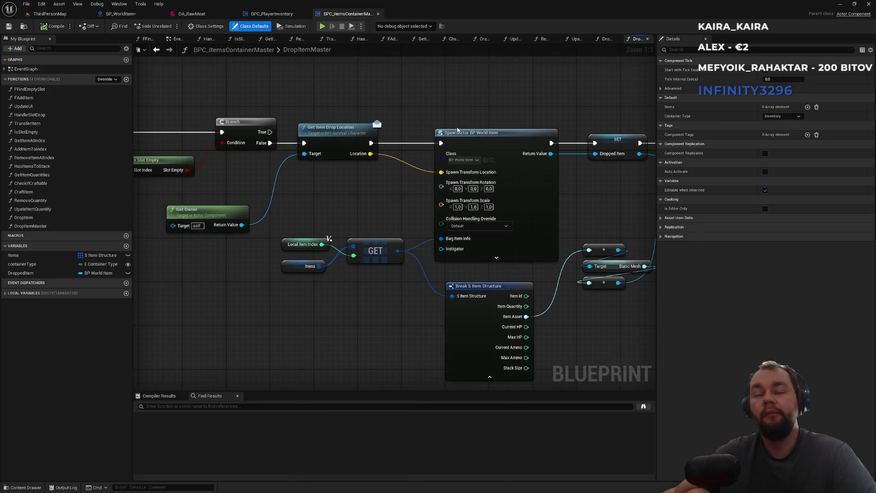
pyautogui.scroll(-3, 459, 129)
pyautogui.scroll(1, 300, 97)
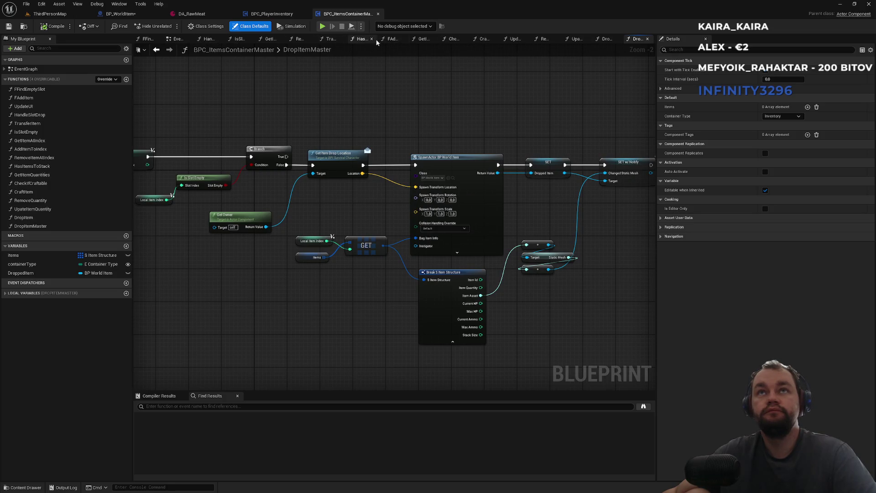
# Reopen the DropItemMaster graph to review its spawn and SET nodes
pyautogui.rightClick(362, 41)
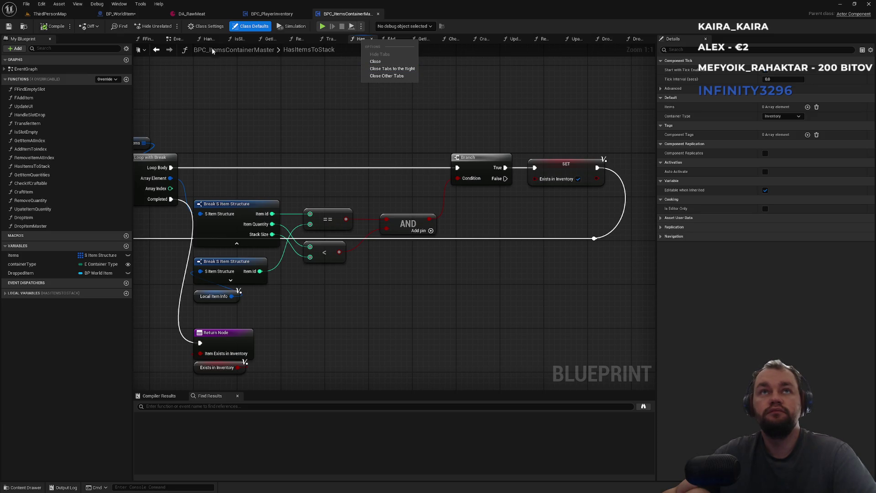
pyautogui.rightClick(177, 39)
pyautogui.press('Escape')
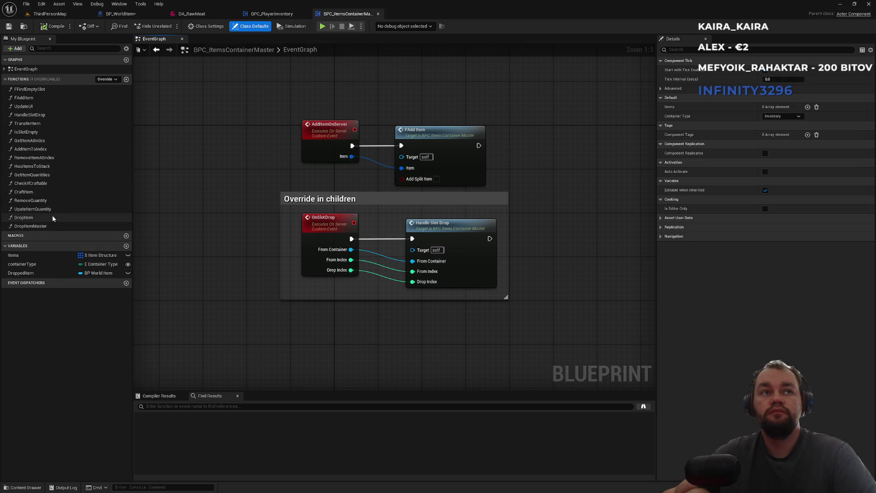
pyautogui.doubleClick(30, 226)
pyautogui.scroll(3, 217, 180)
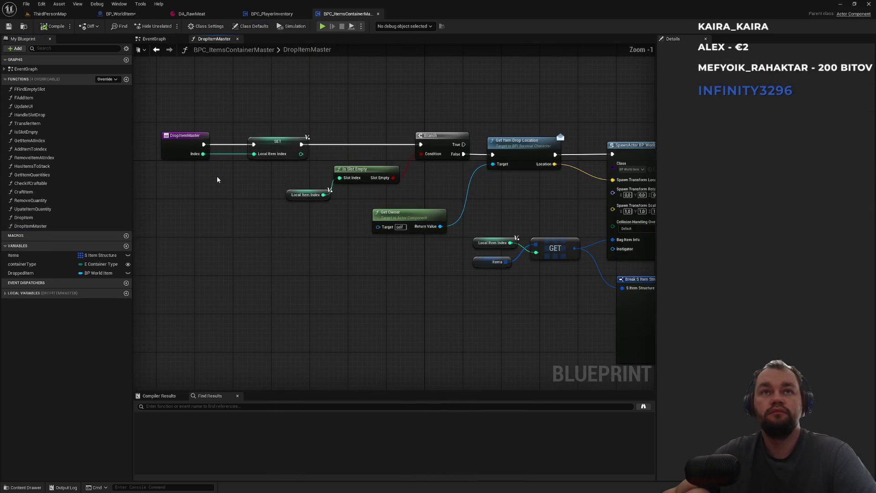
pyautogui.moveTo(510, 202); pyautogui.dragTo(204, 191)
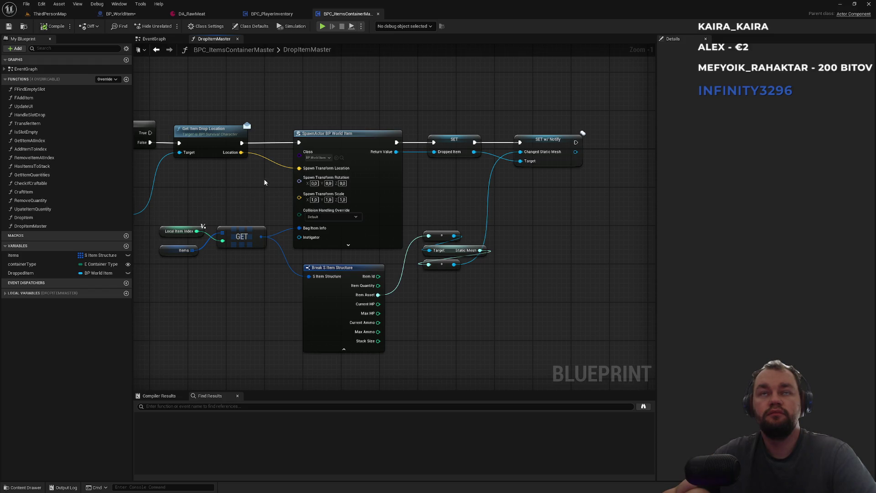
pyautogui.click(196, 14)
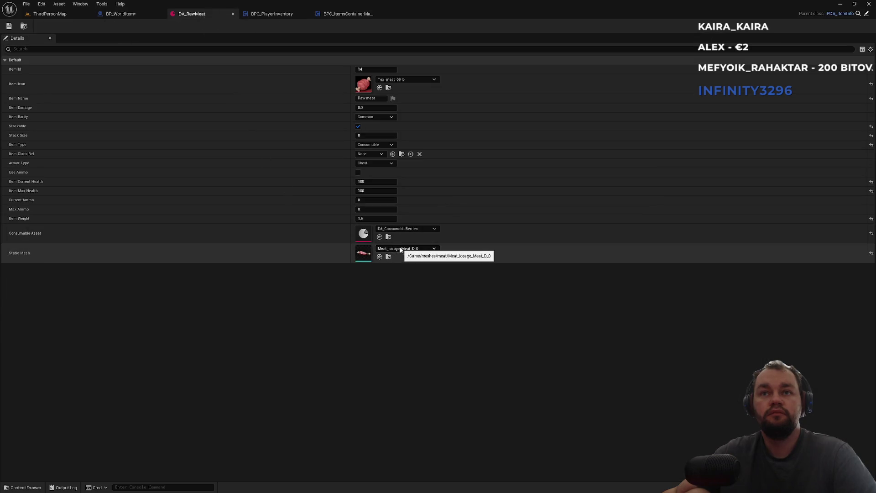
# Reposition the Drop Item Master and Remove Item at Index nodes in the player inventory graph
pyautogui.click(68, 14)
pyautogui.click(143, 14)
pyautogui.click(206, 16)
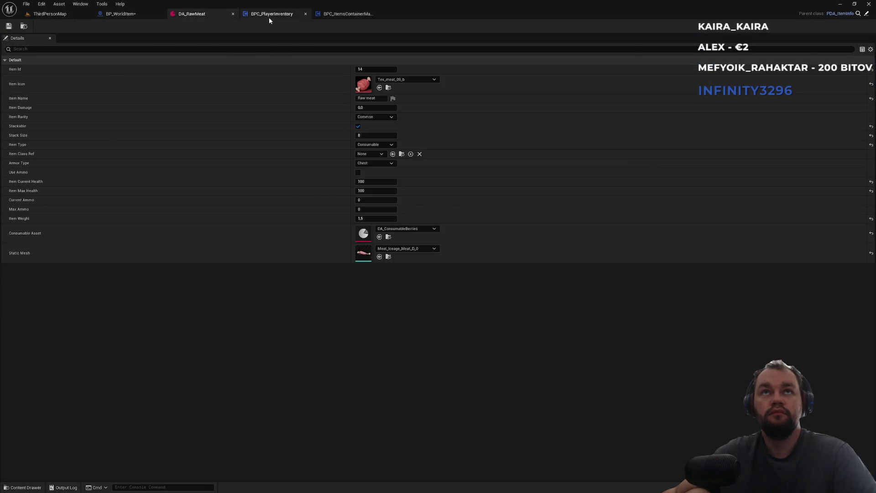
pyautogui.click(269, 17)
pyautogui.moveTo(327, 98); pyautogui.dragTo(486, 210)
pyautogui.moveTo(468, 171); pyautogui.dragTo(468, 161)
pyautogui.click(462, 124)
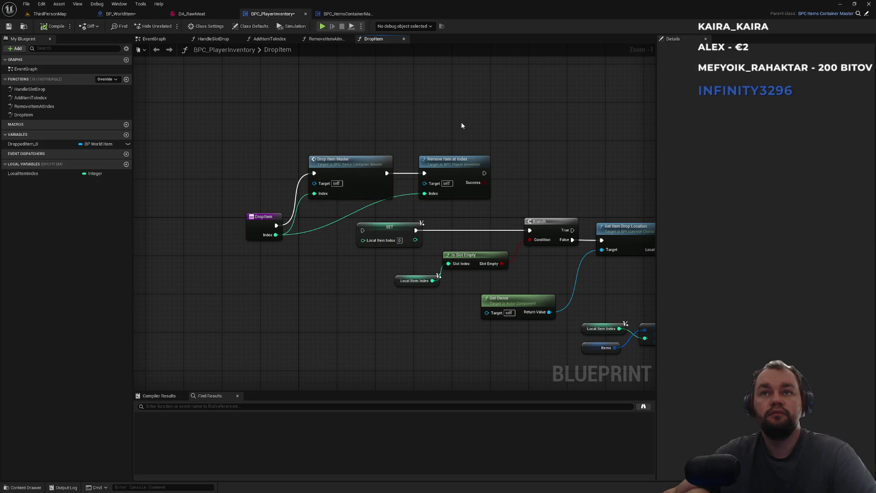
pyautogui.moveTo(460, 122); pyautogui.dragTo(57, 97)
pyautogui.moveTo(137, 98)
pyautogui.mouseDown()
pyautogui.moveTo(200, 119)
pyautogui.moveTo(505, 143)
pyautogui.mouseUp()
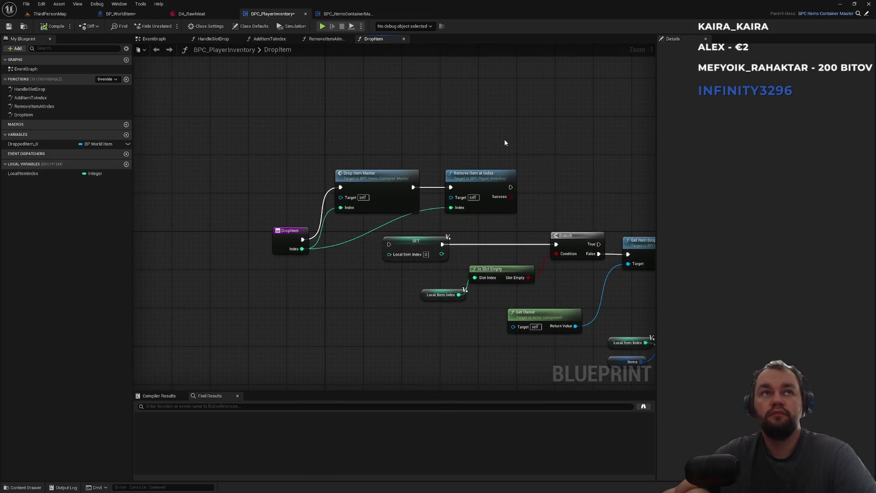
# Check the DropItemMaster graph and open the DA_Berries data asset from the Content Browser
pyautogui.click(350, 13)
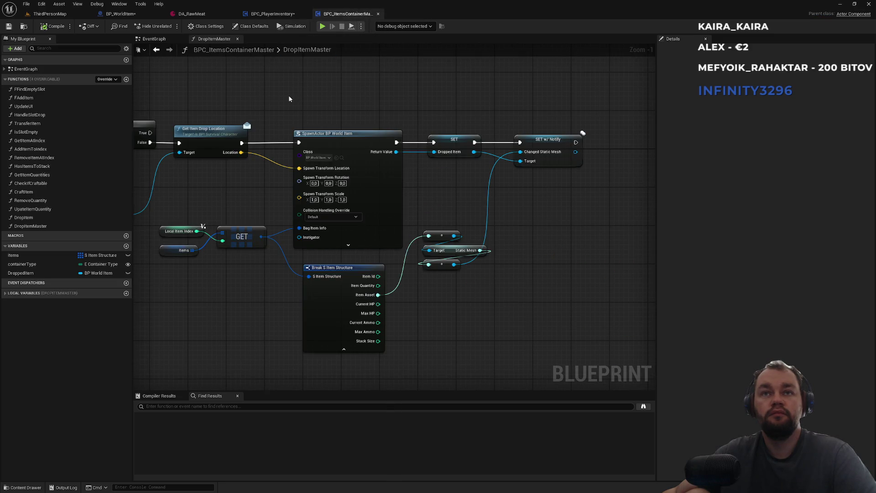
pyautogui.moveTo(289, 99)
pyautogui.mouseDown()
pyautogui.moveTo(452, 113)
pyautogui.moveTo(336, 113)
pyautogui.moveTo(471, 112)
pyautogui.mouseUp()
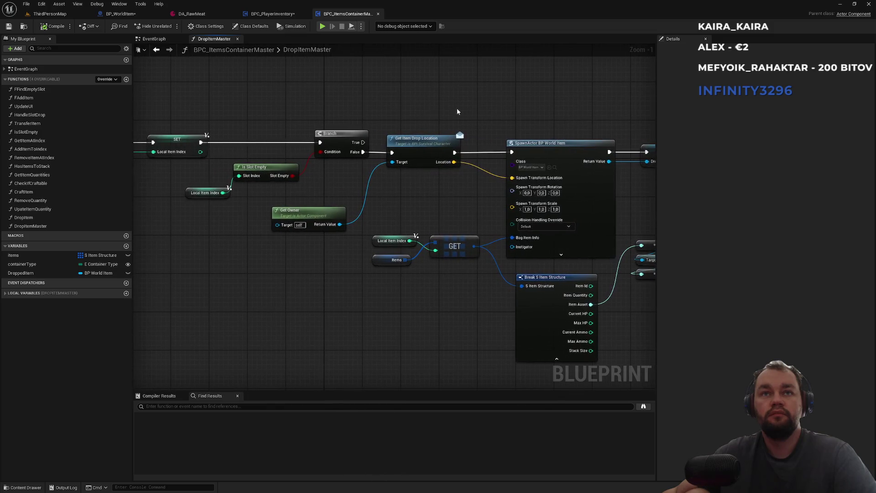
pyautogui.click(190, 15)
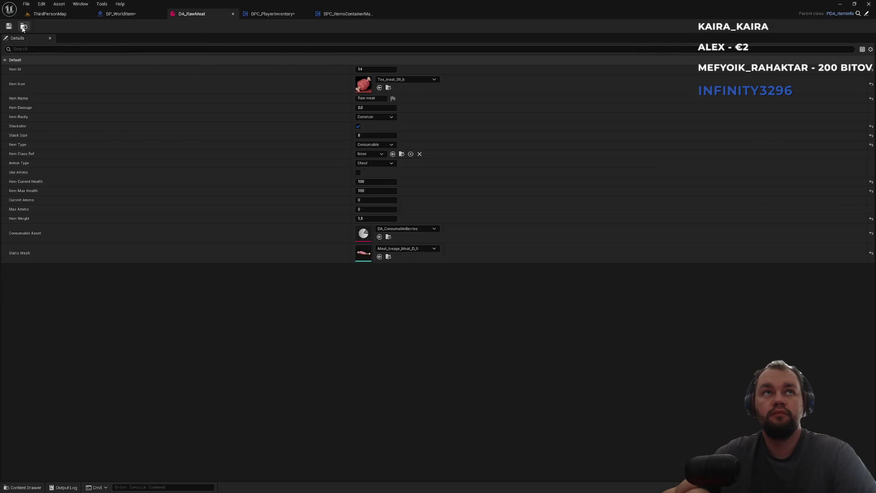
pyautogui.click(23, 28)
pyautogui.doubleClick(178, 362)
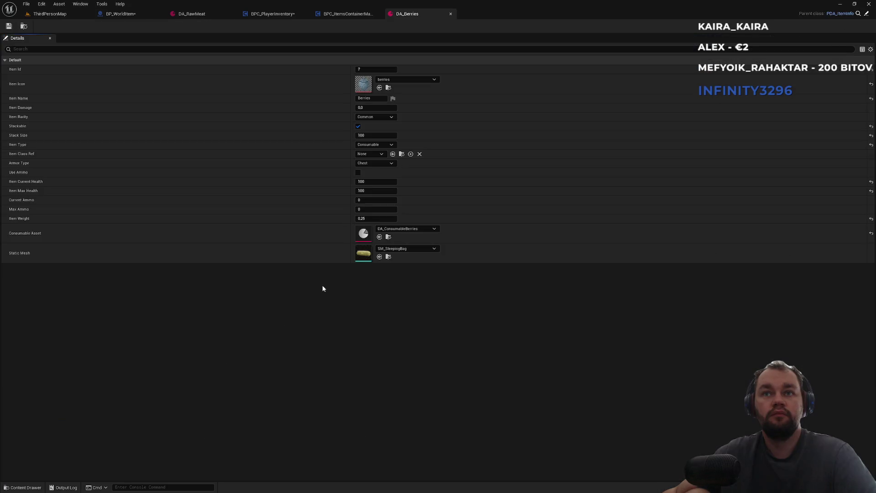
pyautogui.click(51, 15)
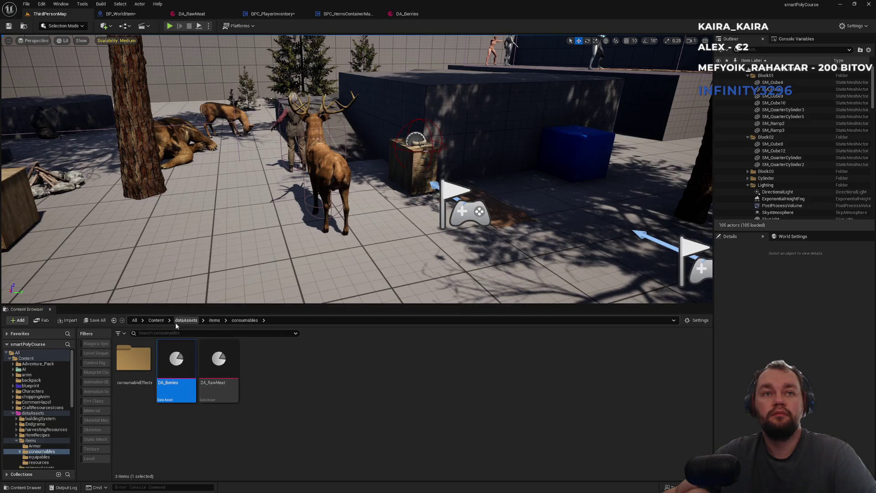
pyautogui.click(155, 320)
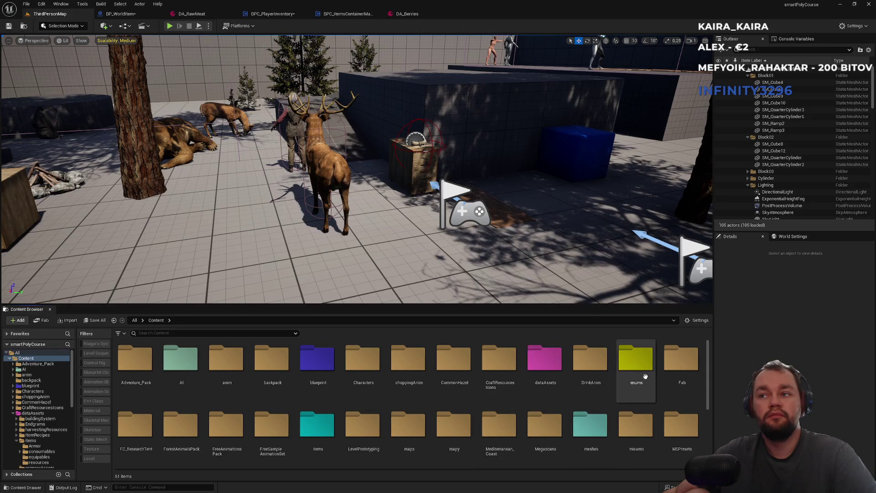
pyautogui.click(406, 14)
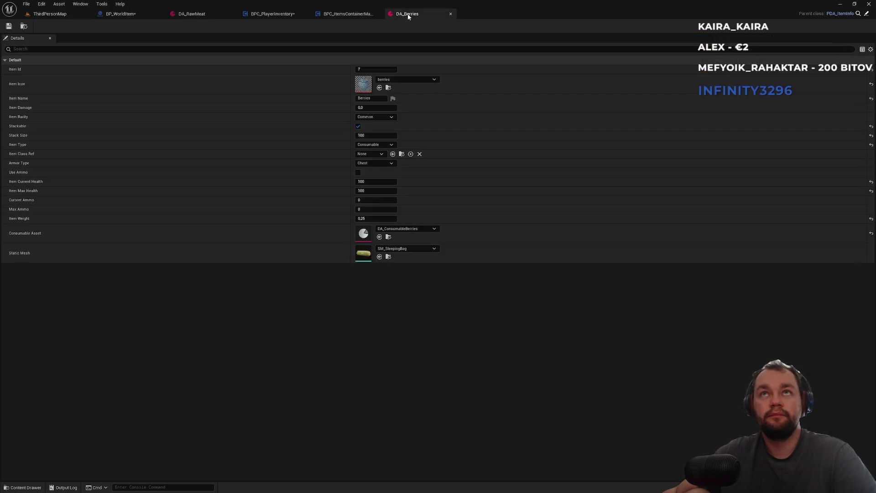
# Set DA_RawMeat's Static Mesh to SM_SleepingBag and start a play-test of the level
pyautogui.click(192, 14)
pyautogui.click(407, 248)
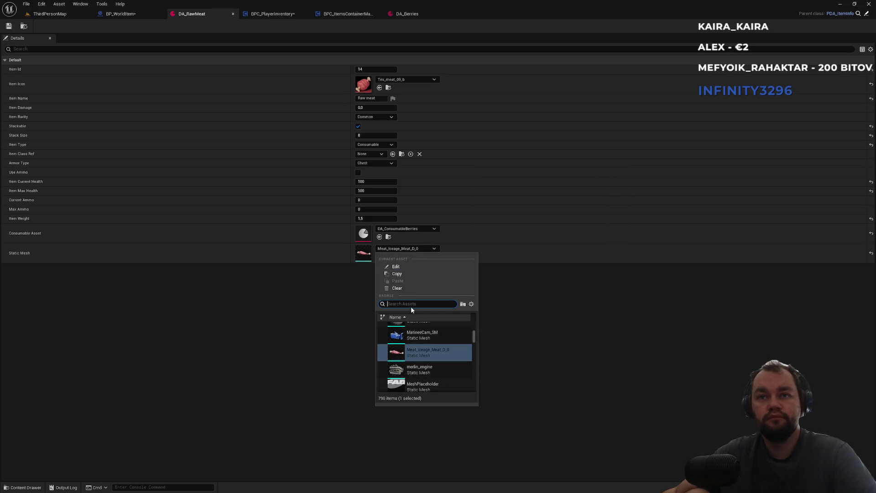
pyautogui.write('sleep')
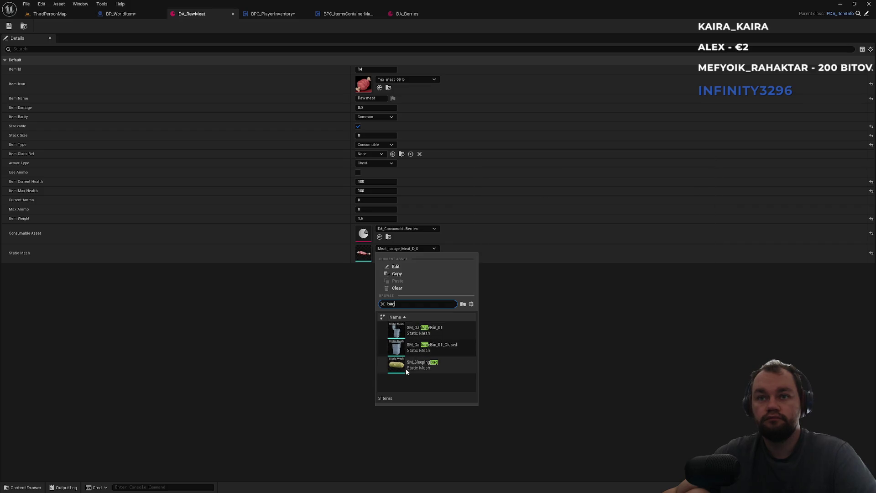
pyautogui.click(406, 368)
pyautogui.click(48, 14)
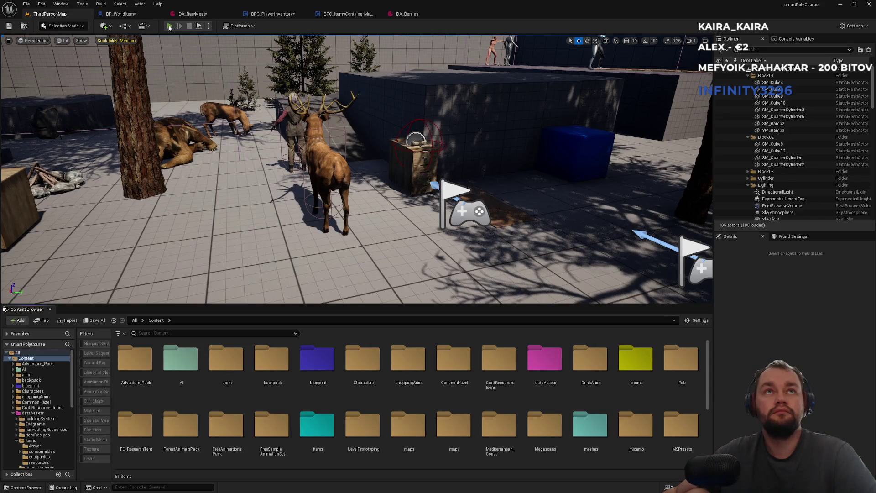
pyautogui.hotkey('alt', 'p')
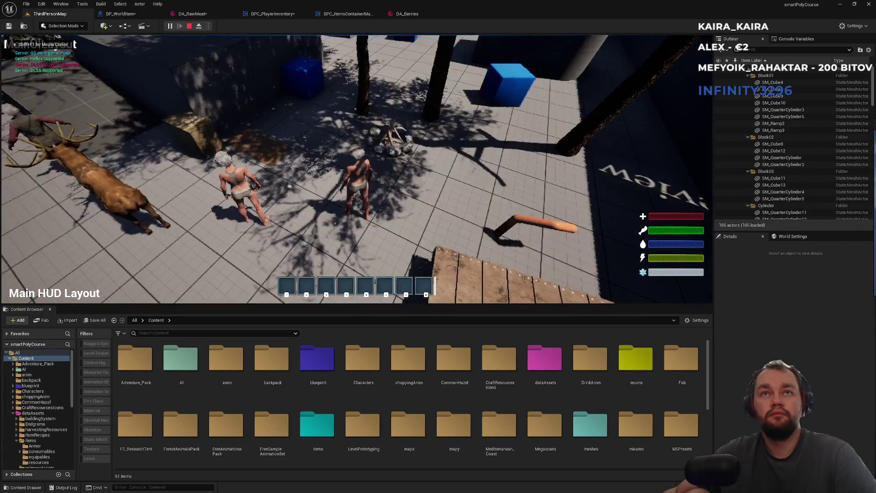
# In the play-test, drop an item from the inventory onto the ground, then stop playing
pyautogui.press('super')
pyautogui.press('Escape')
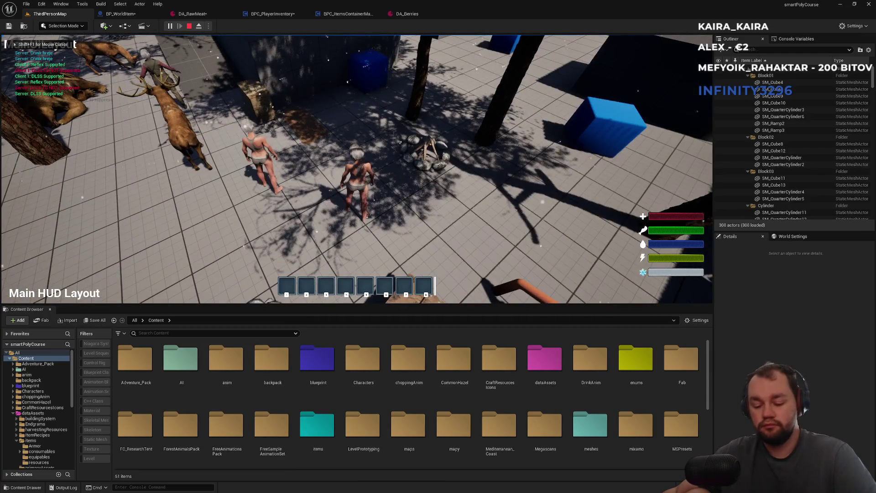
pyautogui.press('i')
pyautogui.click(180, 149)
pyautogui.press('i')
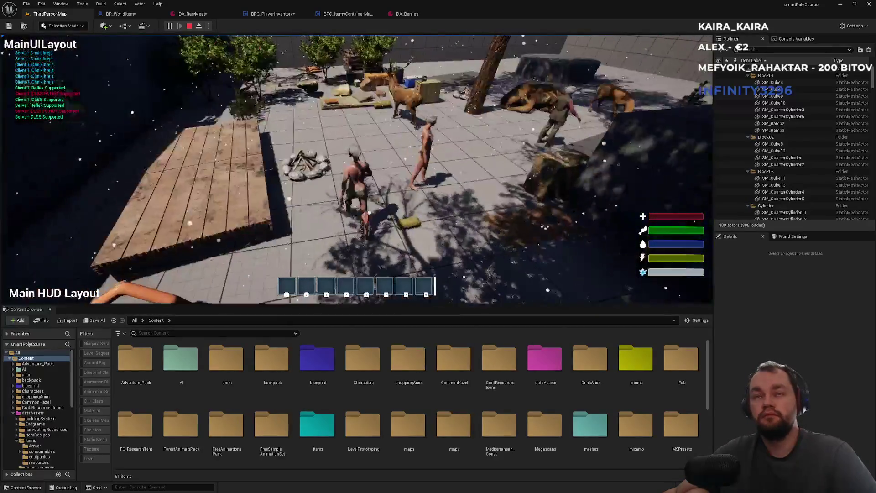
pyautogui.press('super')
pyautogui.press('super')
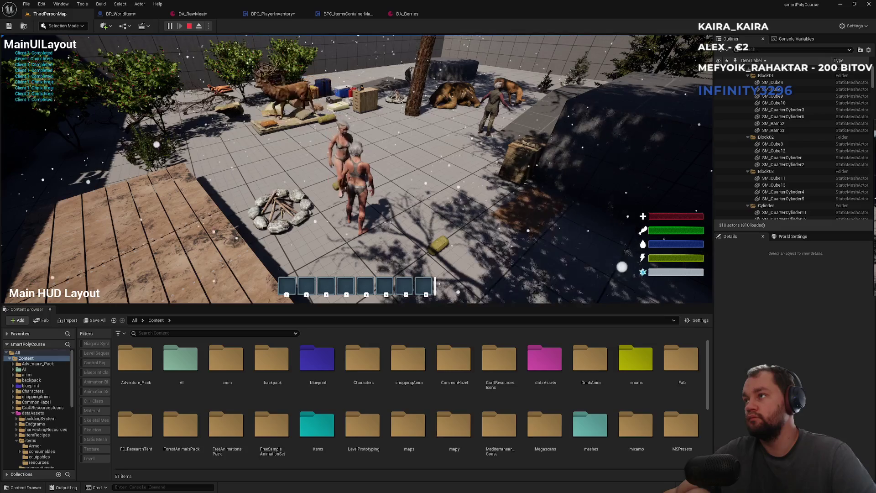
pyautogui.press('Escape')
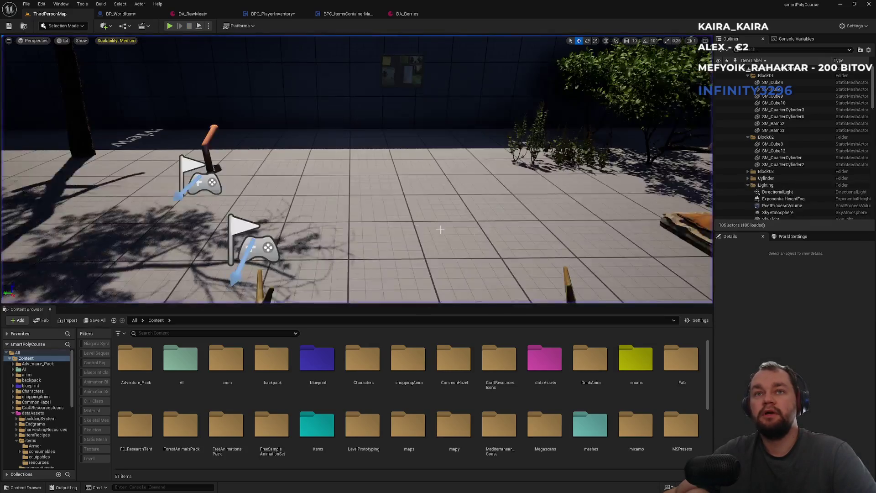
# Set DA_RawMeat's Static Mesh back to Meat_Iceage_Meat_D_0 and play-test the level again
pyautogui.click(192, 13)
pyautogui.click(409, 249)
pyautogui.write('meat')
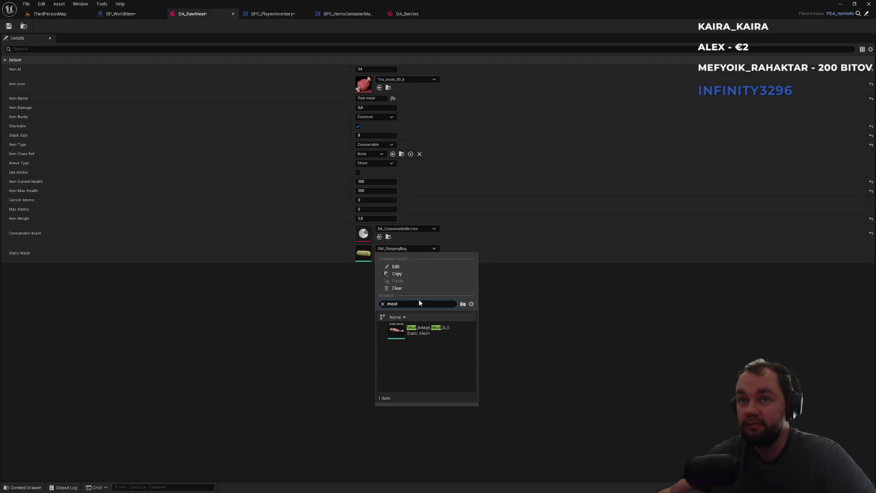
pyautogui.click(415, 327)
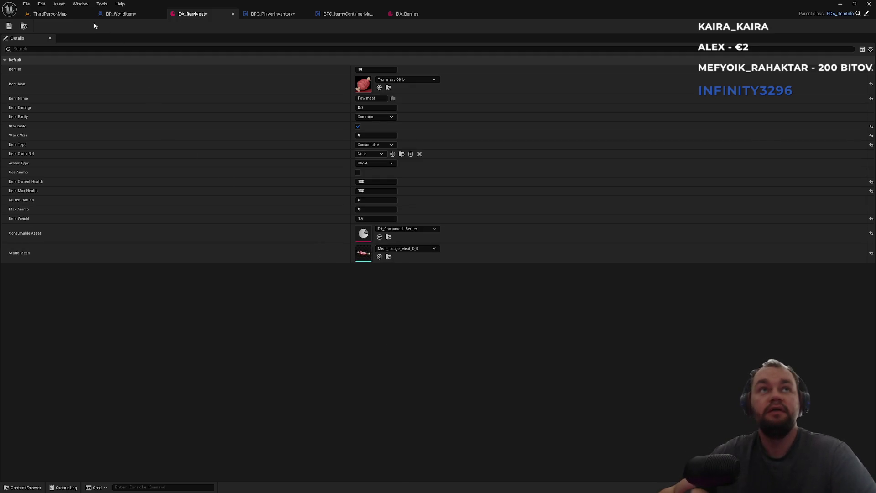
pyautogui.click(45, 14)
pyautogui.click(169, 26)
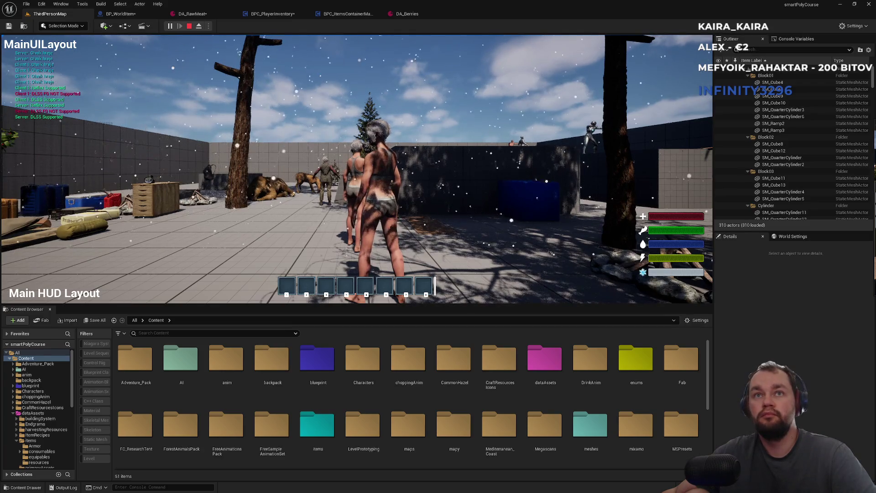
pyautogui.press('super')
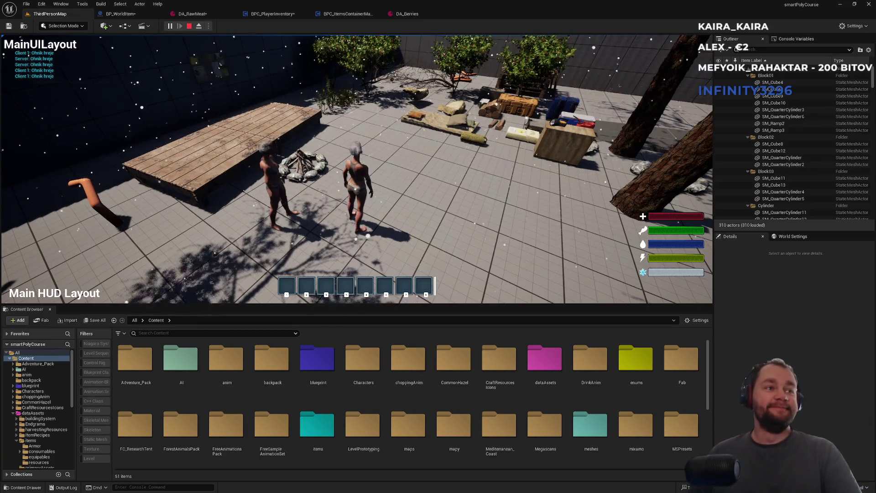
pyautogui.press('Escape')
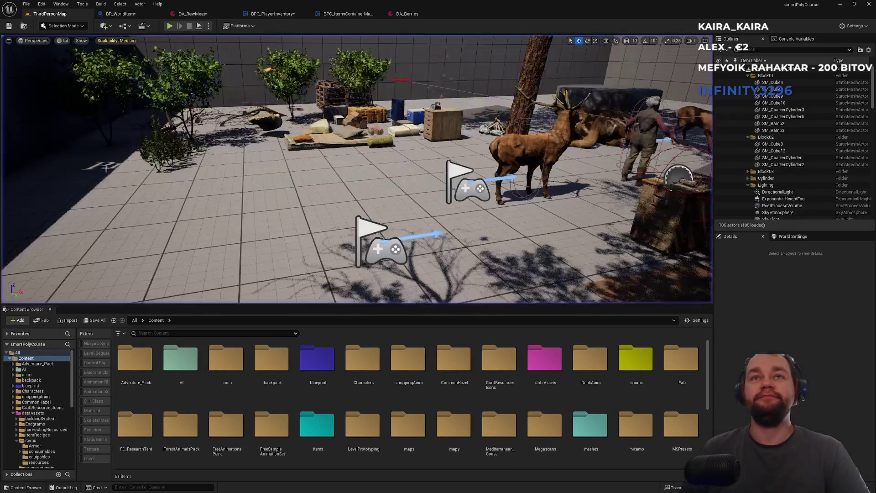
# Spread out the SET and SET w/ Notify nodes in the DropItemMaster graph to make room
pyautogui.click(396, 15)
pyautogui.click(355, 14)
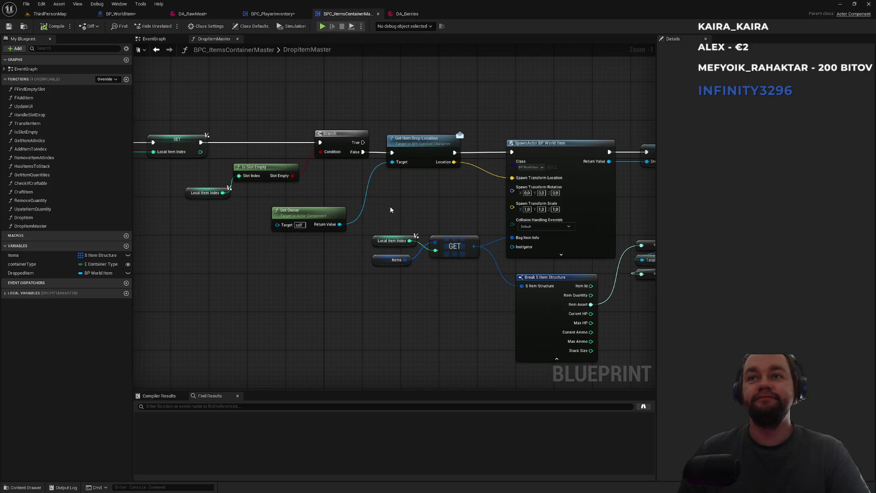
pyautogui.moveTo(391, 210); pyautogui.dragTo(196, 74)
pyautogui.scroll(1, 421, 194)
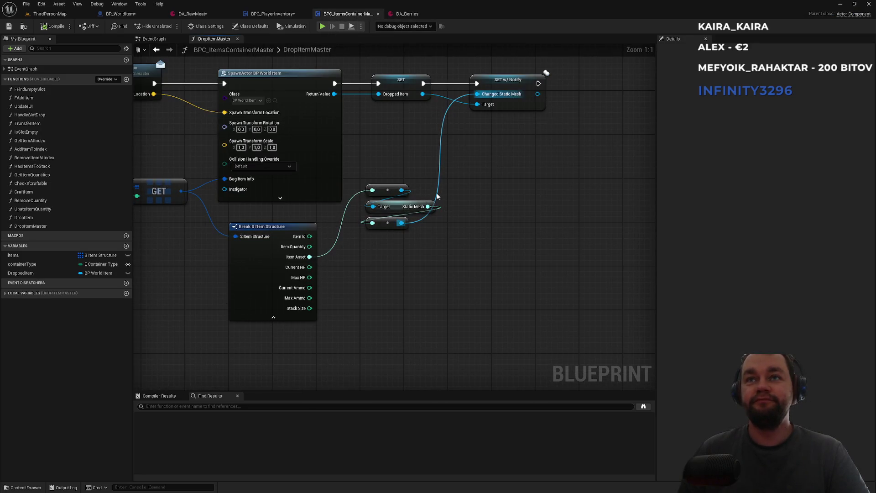
pyautogui.moveTo(445, 168); pyautogui.dragTo(437, 211)
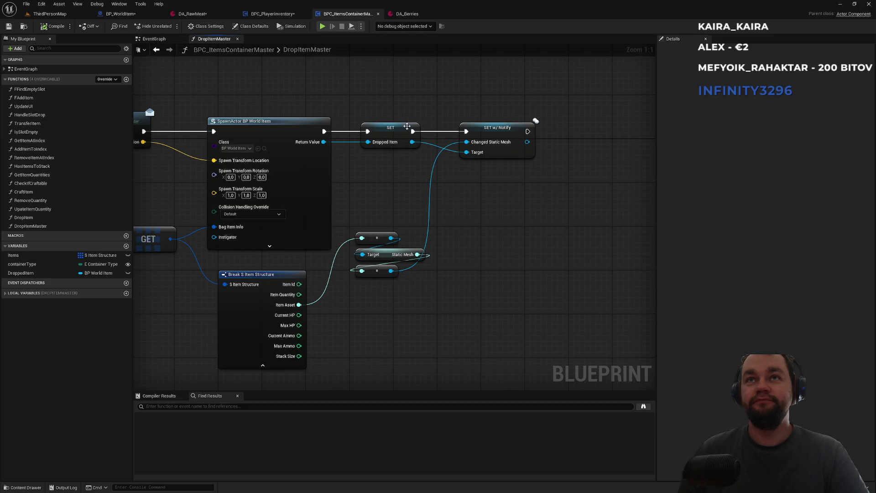
pyautogui.moveTo(407, 126); pyautogui.dragTo(402, 126)
pyautogui.moveTo(502, 130); pyautogui.dragTo(524, 130)
pyautogui.click(494, 191)
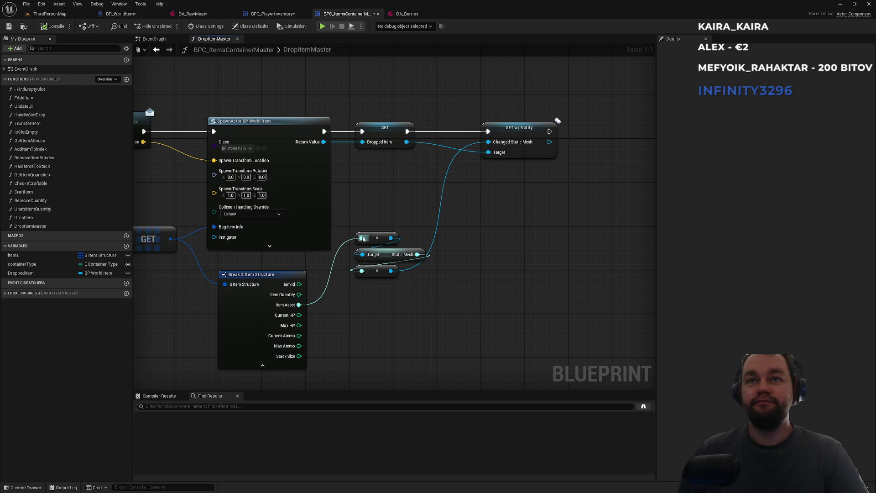
# Search the reroute wire's action list for an asset load node, then cancel without adding
pyautogui.moveTo(389, 237); pyautogui.dragTo(409, 203)
pyautogui.write('async')
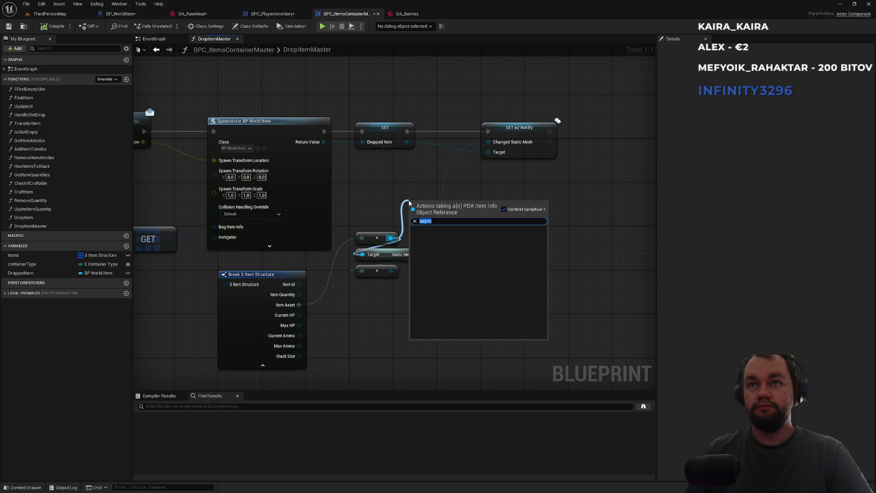
pyautogui.write('asset')
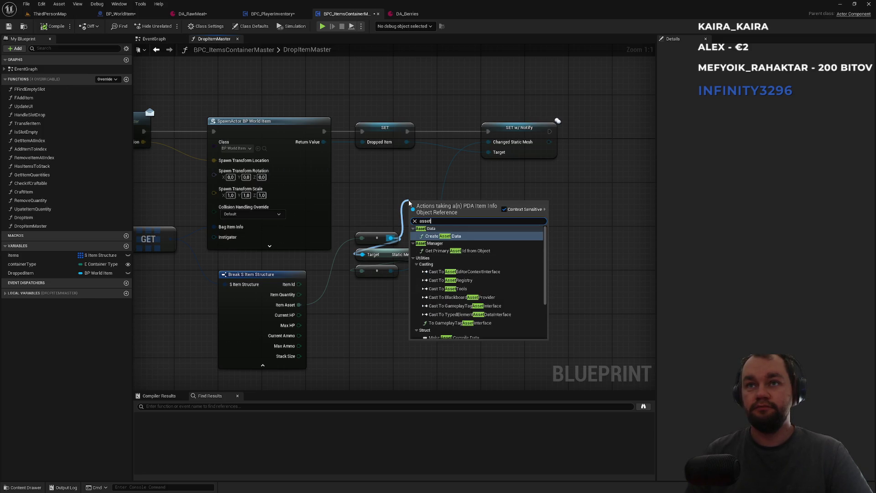
pyautogui.write(' lo')
pyautogui.hotkey('ctrl', 'a')
pyautogui.write('load')
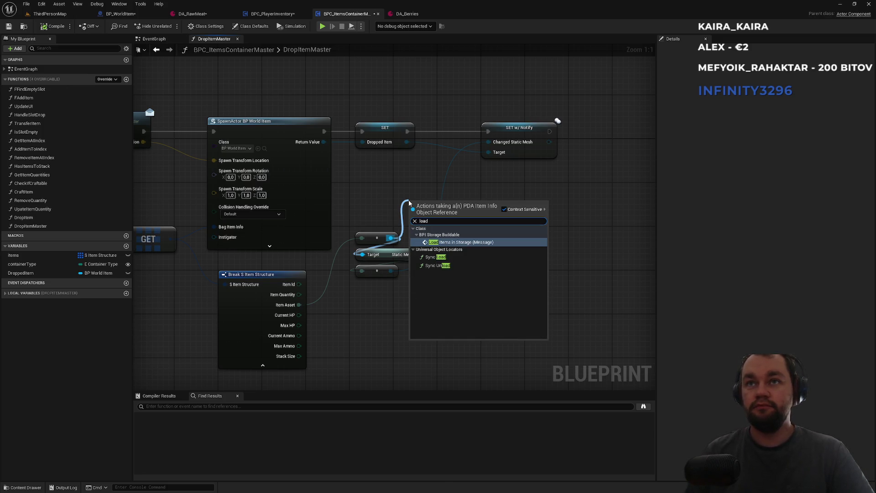
pyautogui.press('Down')
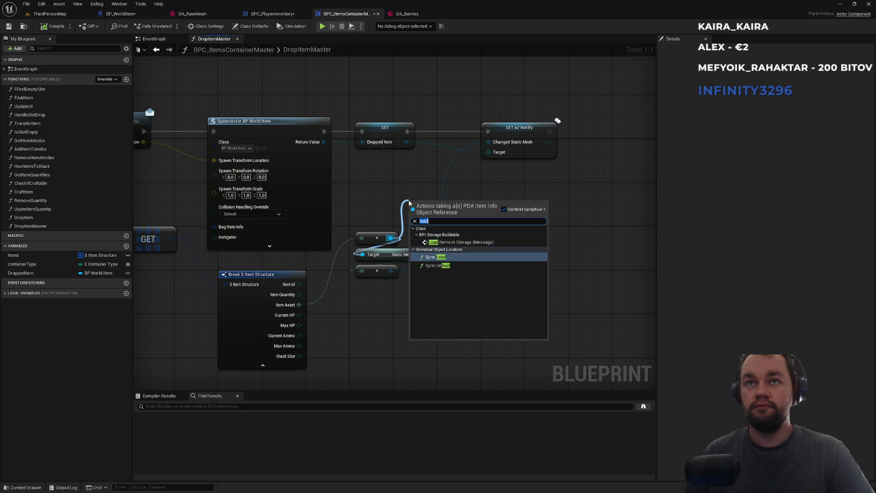
pyautogui.press('Escape')
# Add a Load Asset Blocking node for Item Asset, wired between SET and SET w/ Notify
pyautogui.moveTo(299, 305); pyautogui.dragTo(330, 309)
pyautogui.write('asset')
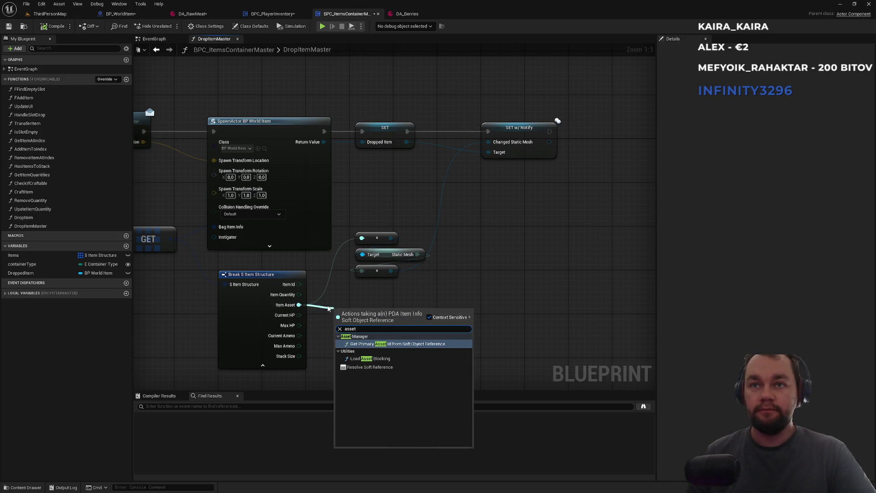
pyautogui.press('Down')
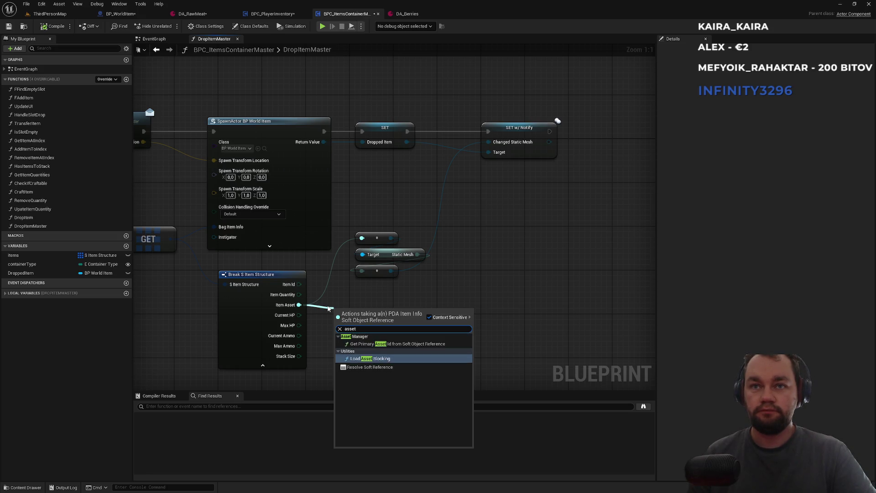
pyautogui.press('Return')
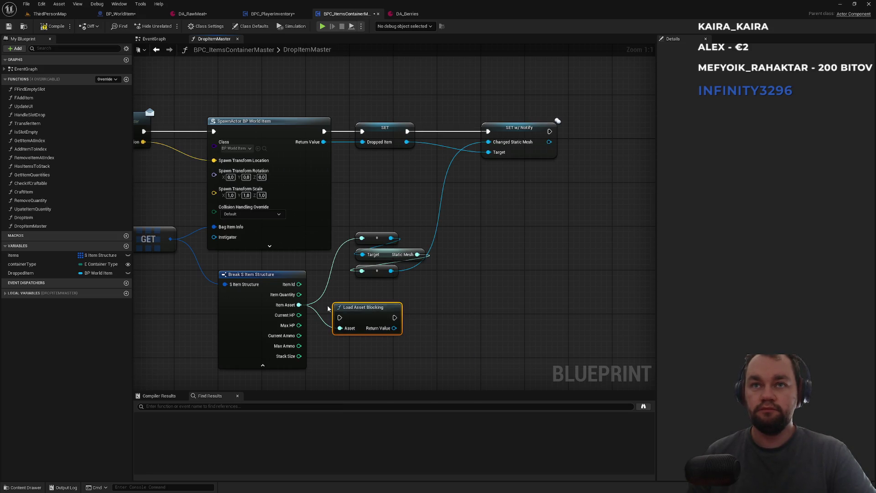
pyautogui.moveTo(372, 321)
pyautogui.mouseDown()
pyautogui.moveTo(385, 274)
pyautogui.moveTo(448, 189)
pyautogui.moveTo(408, 132)
pyautogui.mouseUp()
pyautogui.moveTo(471, 186)
pyautogui.mouseDown()
pyautogui.moveTo(488, 132)
pyautogui.moveTo(525, 133)
pyautogui.mouseUp()
pyautogui.moveTo(444, 181); pyautogui.dragTo(460, 128)
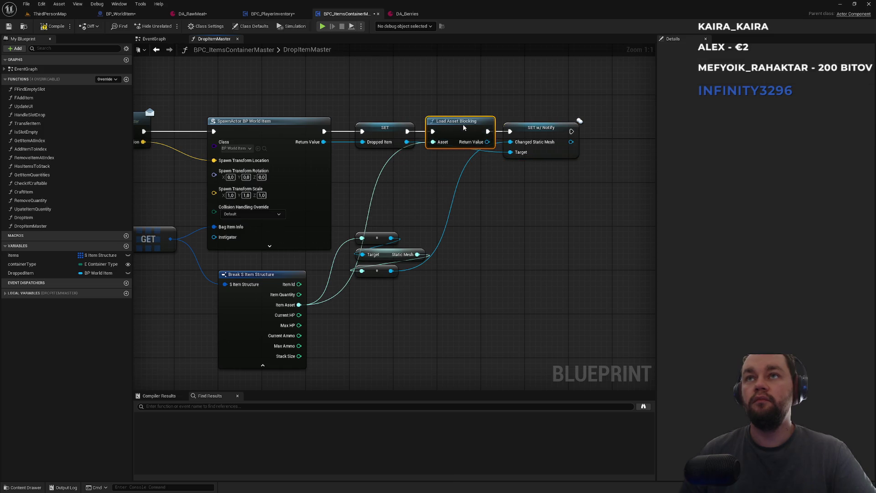
pyautogui.moveTo(559, 136); pyautogui.dragTo(603, 136)
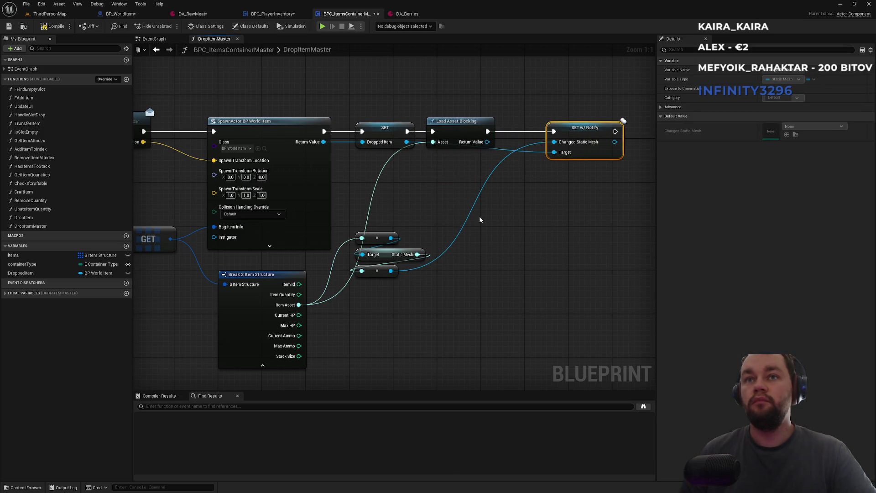
# Add a second Load Asset Blocking node for Static Mesh, chained into SET w/ Notify
pyautogui.moveTo(421, 255); pyautogui.dragTo(472, 194)
pyautogui.write('load')
pyautogui.press('Return')
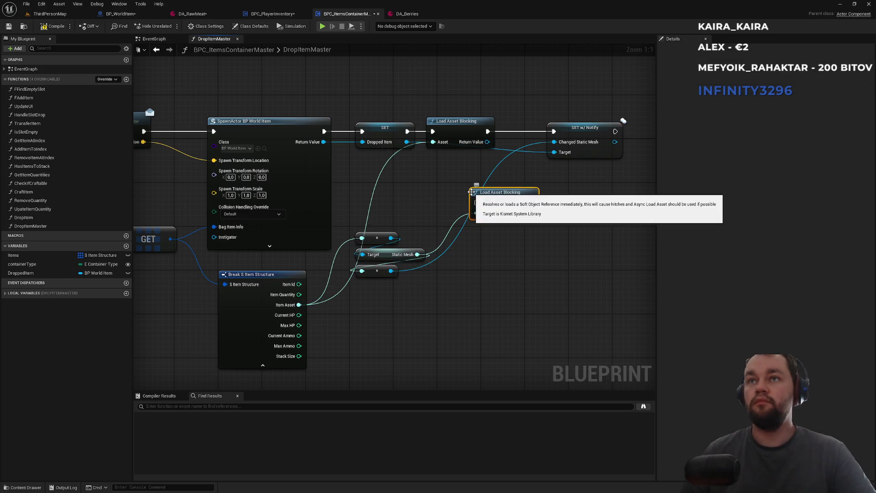
pyautogui.moveTo(491, 133); pyautogui.dragTo(488, 132)
pyautogui.moveTo(531, 203)
pyautogui.mouseDown()
pyautogui.moveTo(554, 132)
pyautogui.moveTo(601, 136)
pyautogui.mouseUp()
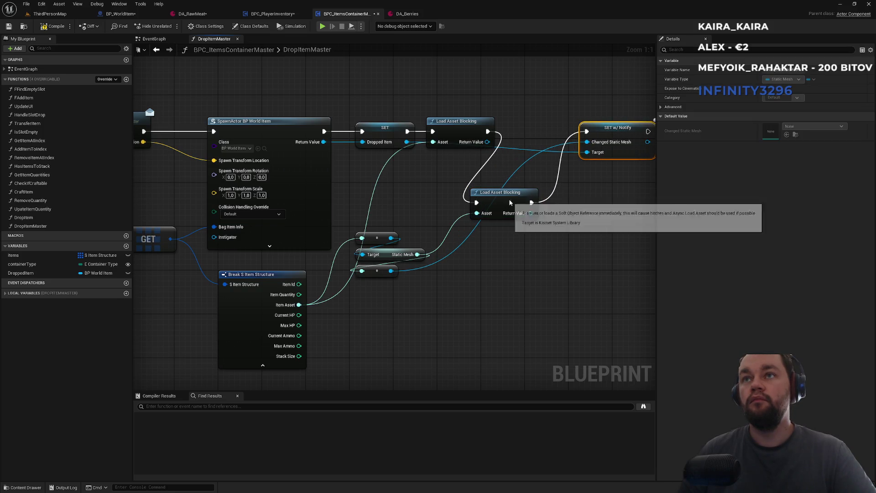
pyautogui.moveTo(511, 202); pyautogui.dragTo(543, 131)
pyautogui.click(527, 118)
pyautogui.moveTo(413, 180); pyautogui.dragTo(441, 193)
pyautogui.click(81, 16)
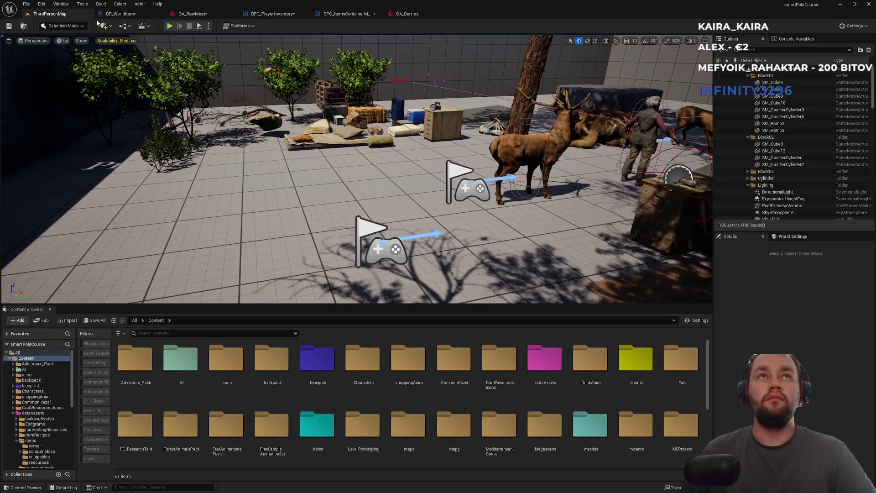
pyautogui.click(169, 27)
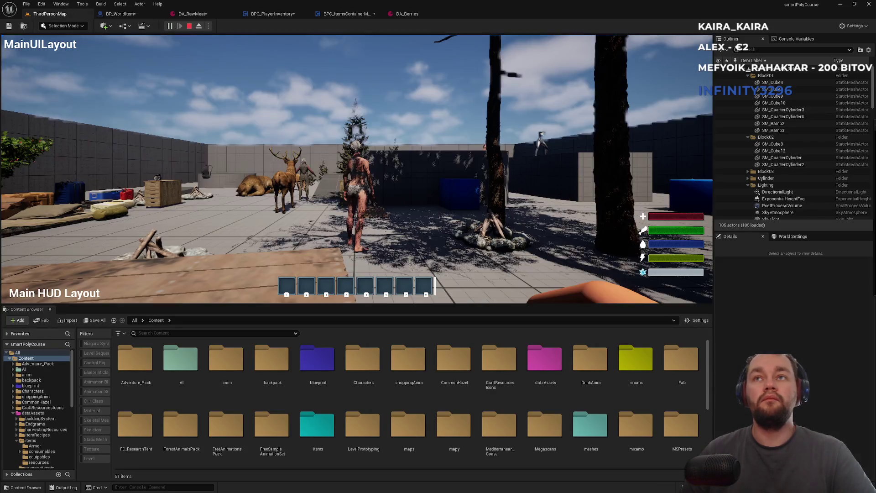
pyautogui.press('super')
pyautogui.press('super')
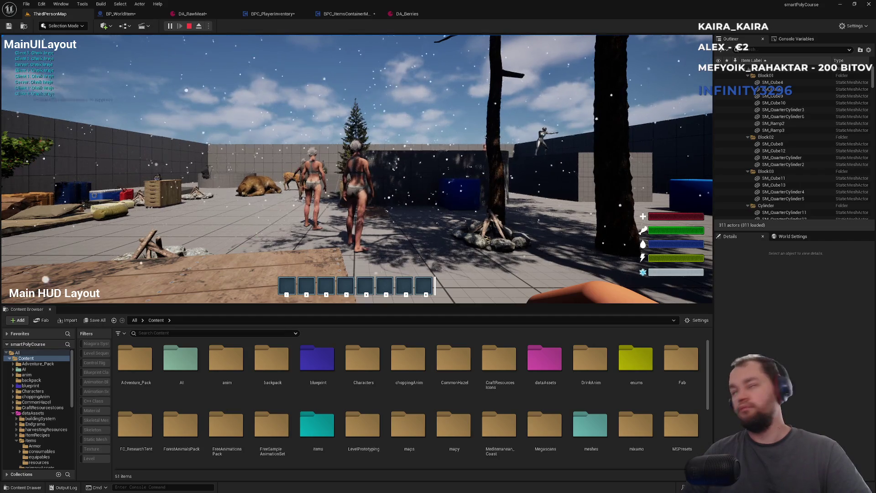
pyautogui.press('super')
pyautogui.press('super')
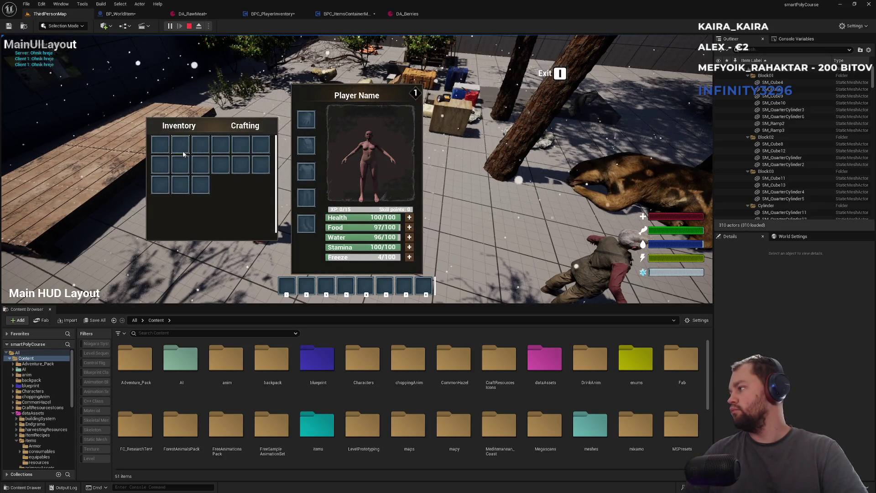
pyautogui.press('super')
pyautogui.press('super')
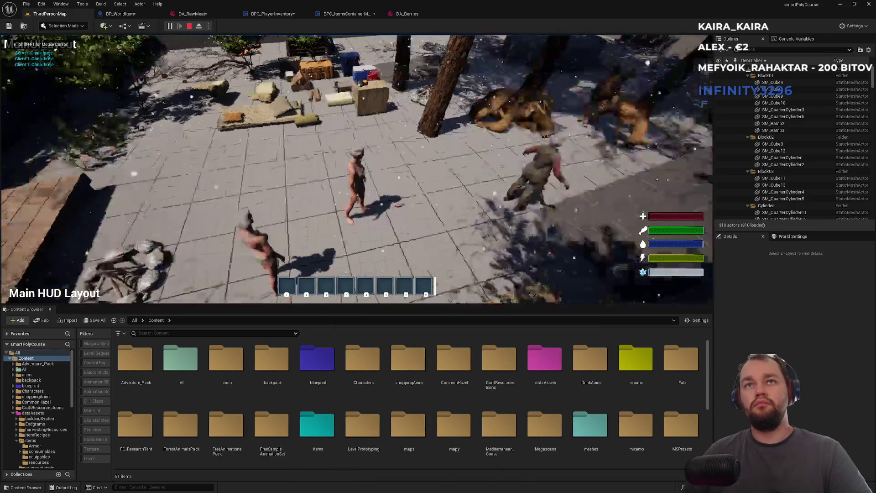
pyautogui.press('super')
pyautogui.press('super')
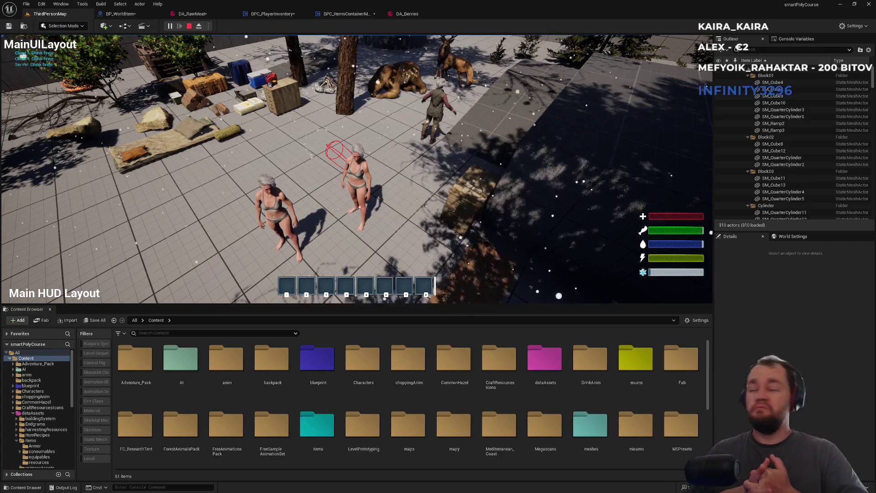
pyautogui.press('F11')
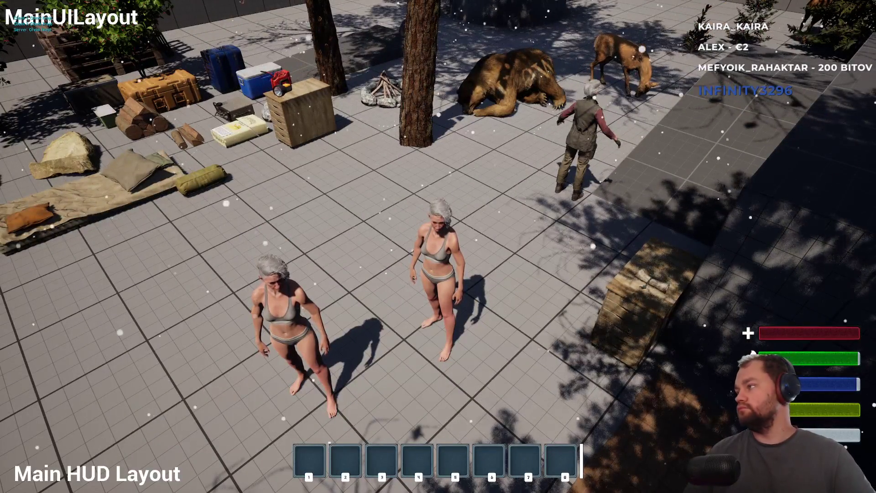
pyautogui.press('F11')
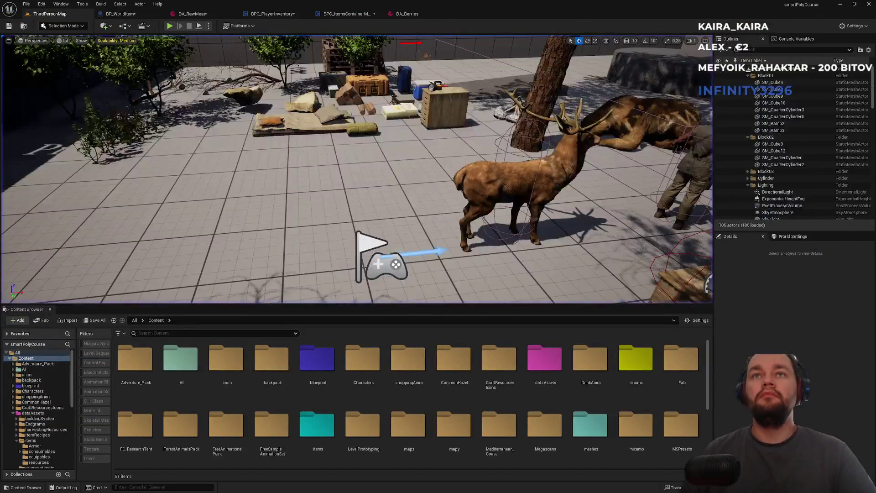
pyautogui.click(346, 14)
pyautogui.moveTo(446, 168); pyautogui.dragTo(364, 159)
pyautogui.click(561, 132)
pyautogui.moveTo(472, 125); pyautogui.dragTo(483, 126)
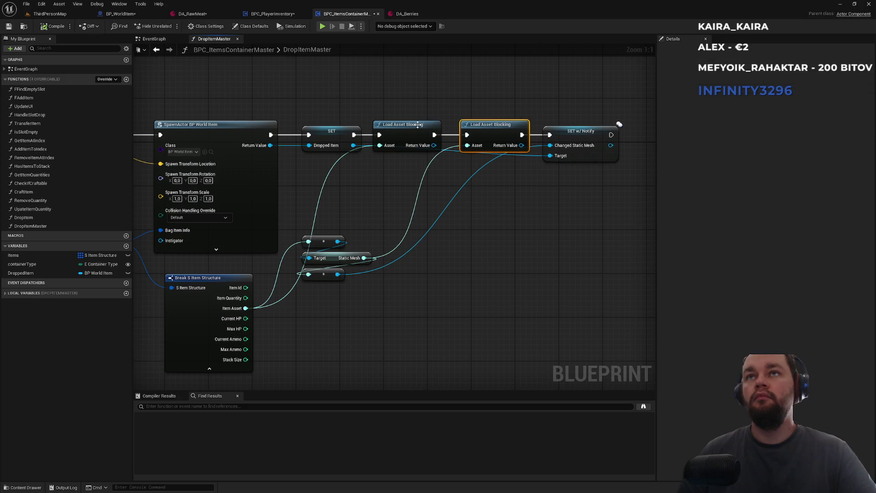
pyautogui.moveTo(318, 132); pyautogui.dragTo(313, 132)
pyautogui.click(360, 216)
pyautogui.moveTo(360, 216); pyautogui.dragTo(446, 204)
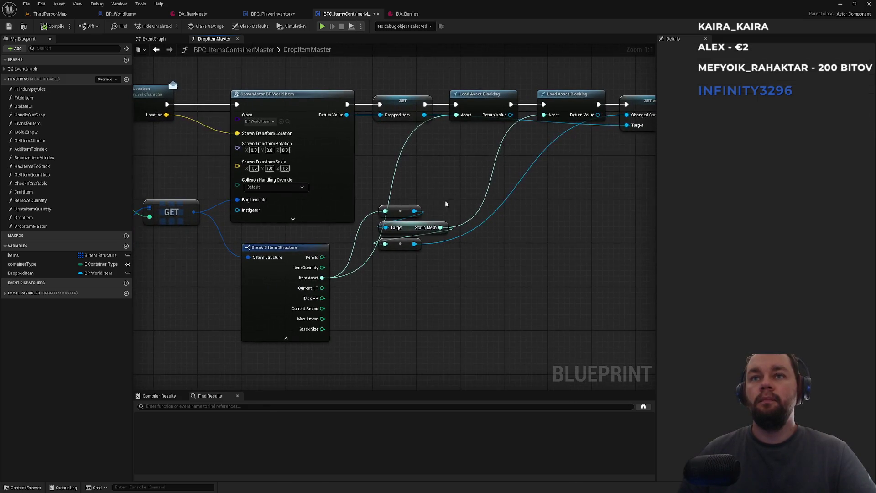
pyautogui.click(407, 15)
pyautogui.click(277, 15)
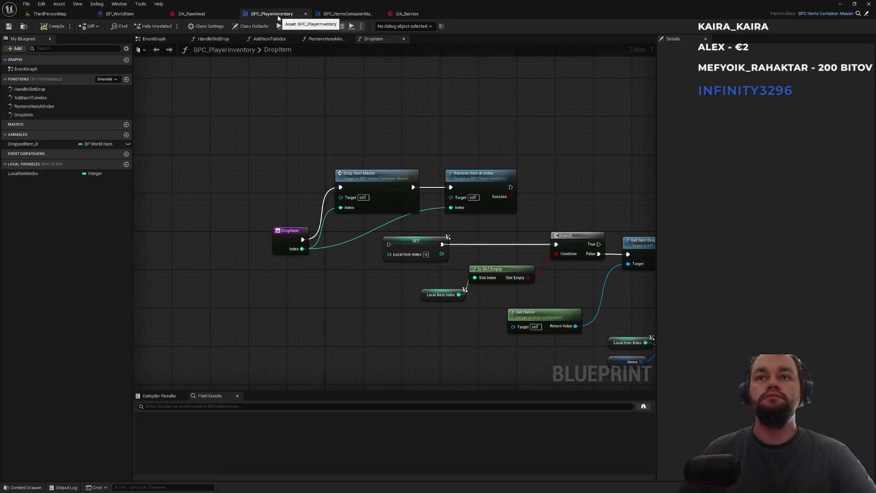
pyautogui.click(190, 15)
pyautogui.click(48, 14)
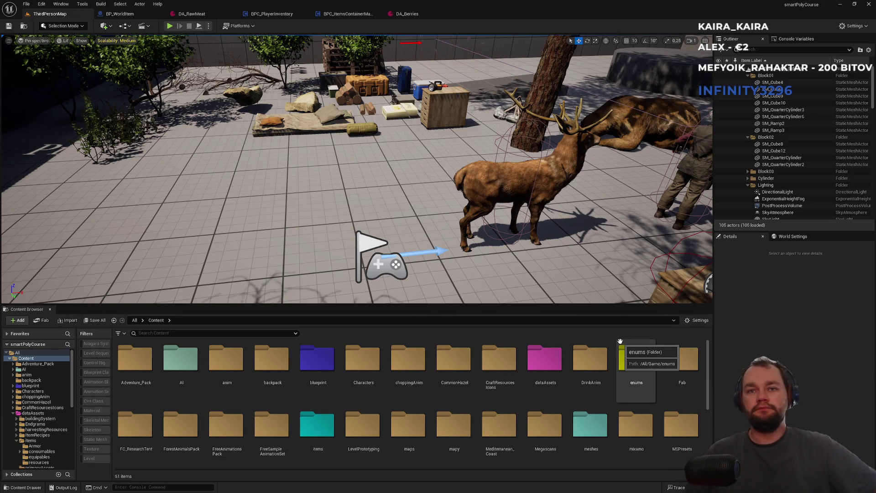
# Create a new folder named meat2 inside the meshes folder
pyautogui.scroll(-2, 470, 441)
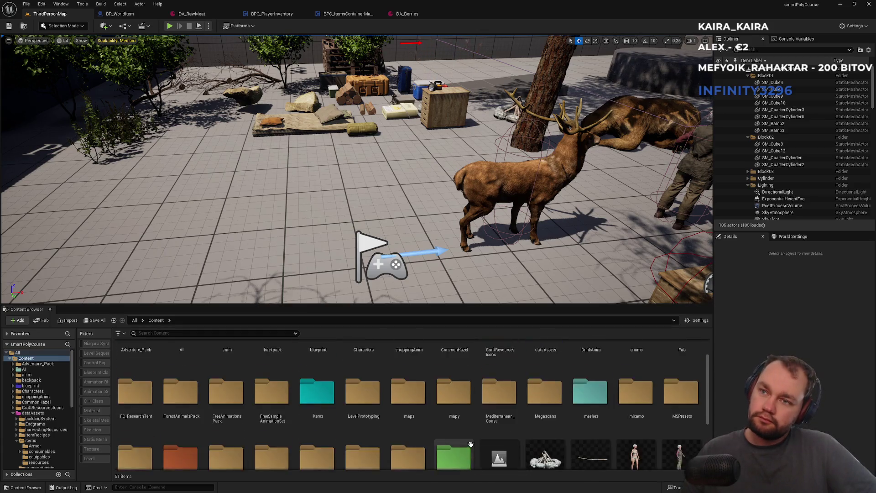
pyautogui.scroll(-1, 471, 444)
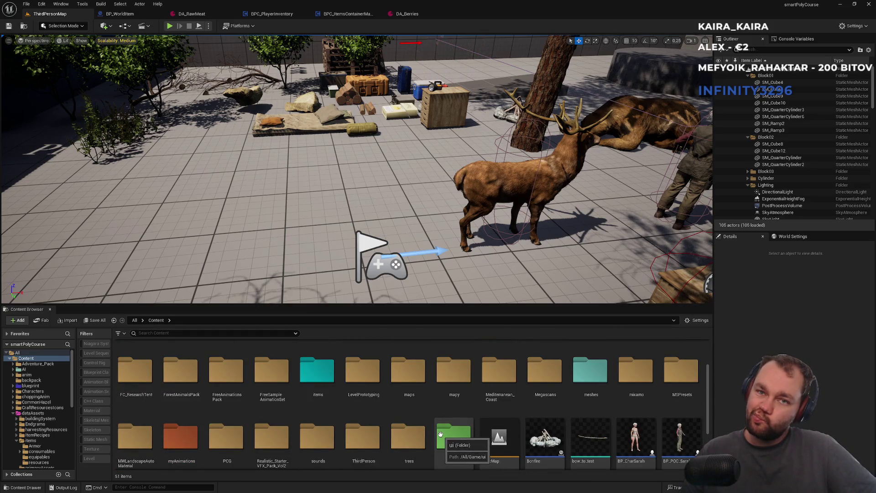
pyautogui.scroll(3, 440, 433)
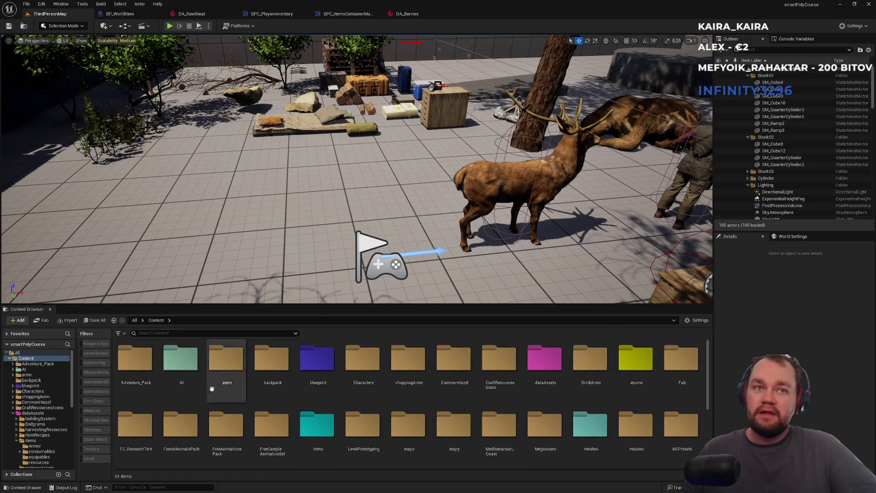
pyautogui.scroll(-3, 218, 391)
pyautogui.doubleClick(588, 379)
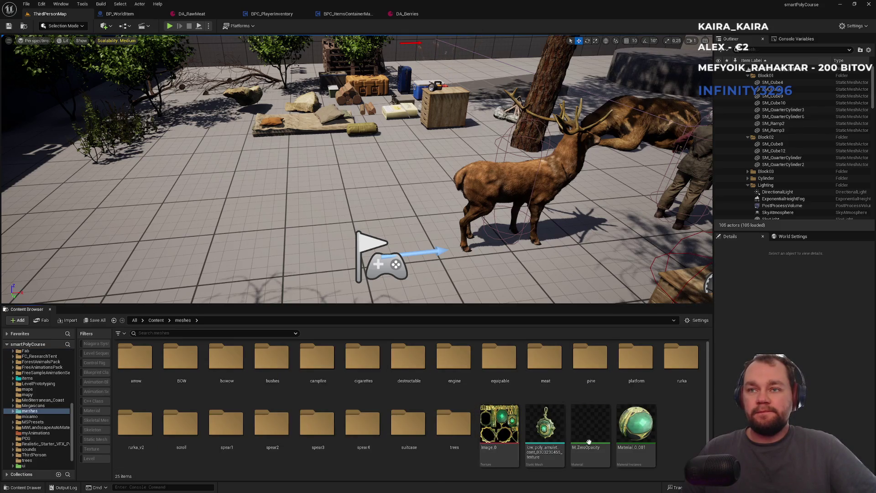
pyautogui.rightClick(674, 447)
pyautogui.click(706, 189)
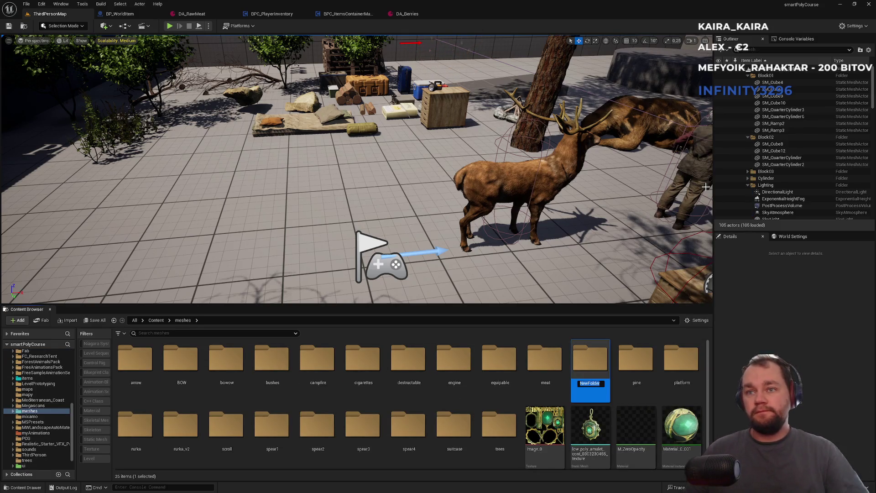
pyautogui.press('Return')
pyautogui.press('Return')
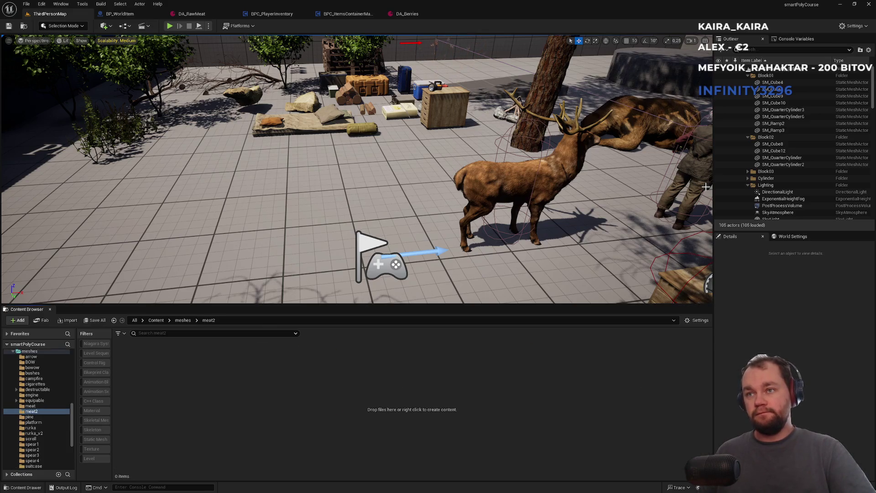
# Import the raw meat rib model file into the meat2 folder
pyautogui.rightClick(199, 421)
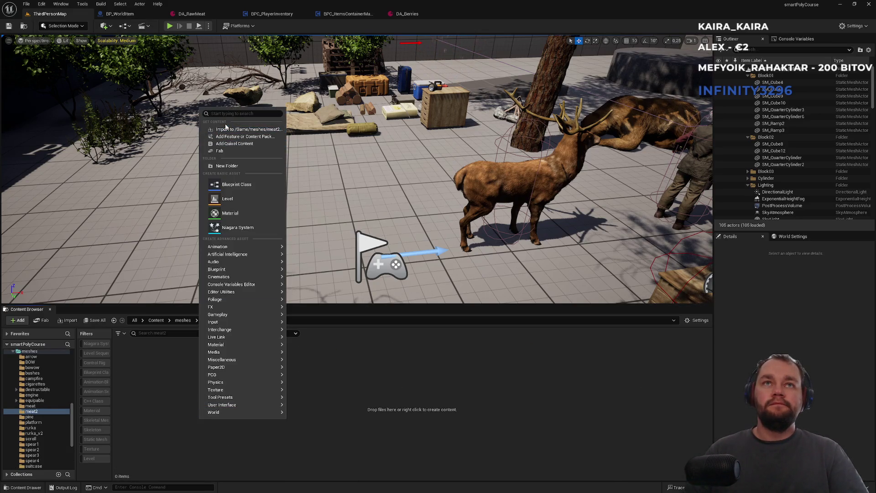
pyautogui.click(230, 129)
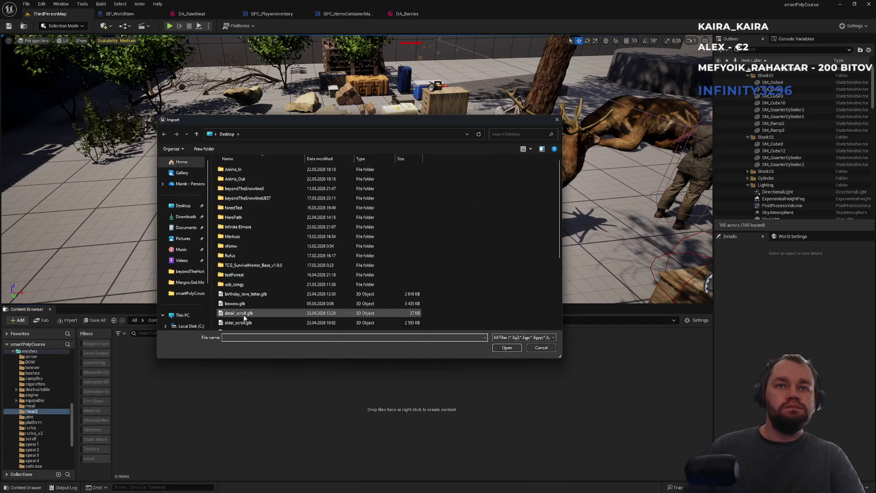
pyautogui.write('me')
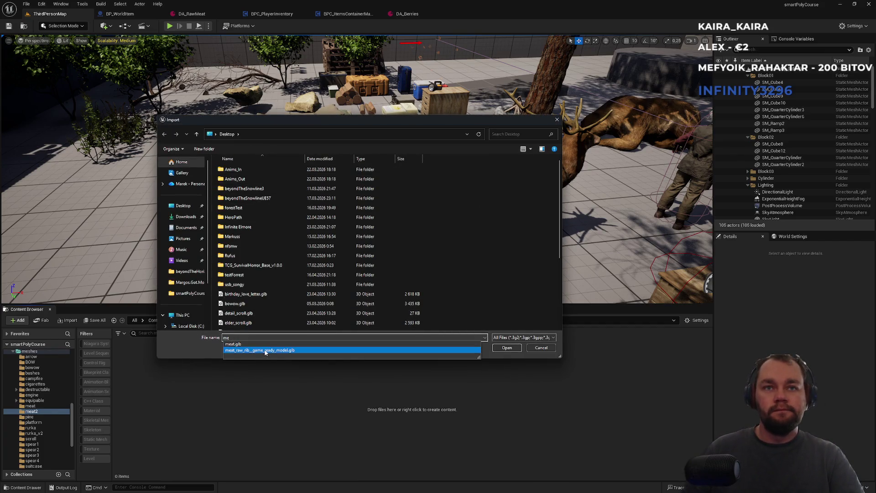
pyautogui.click(265, 350)
pyautogui.click(506, 348)
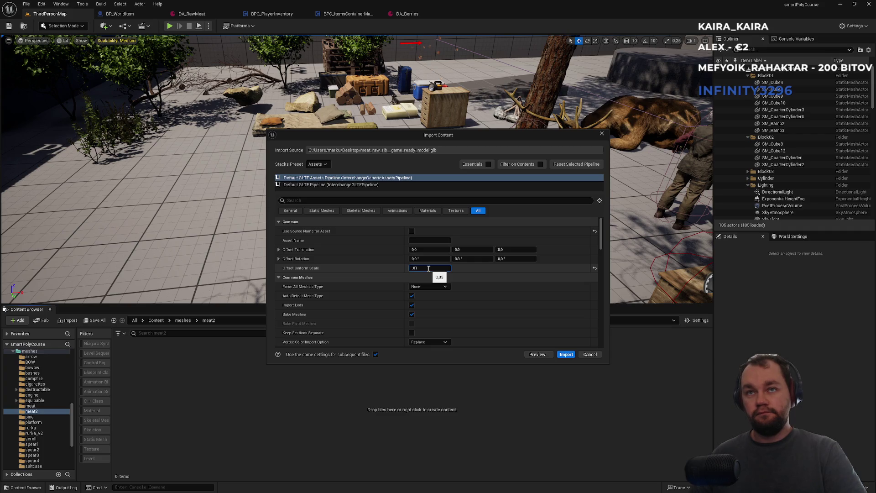
pyautogui.click(570, 354)
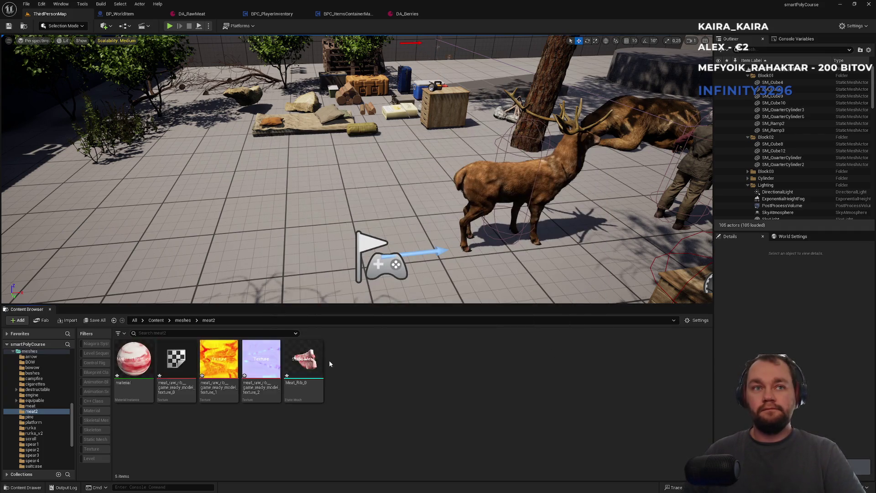
# Test-place Meat_Rib_0 in the level, delete it, and save all
pyautogui.moveTo(304, 361); pyautogui.dragTo(279, 239)
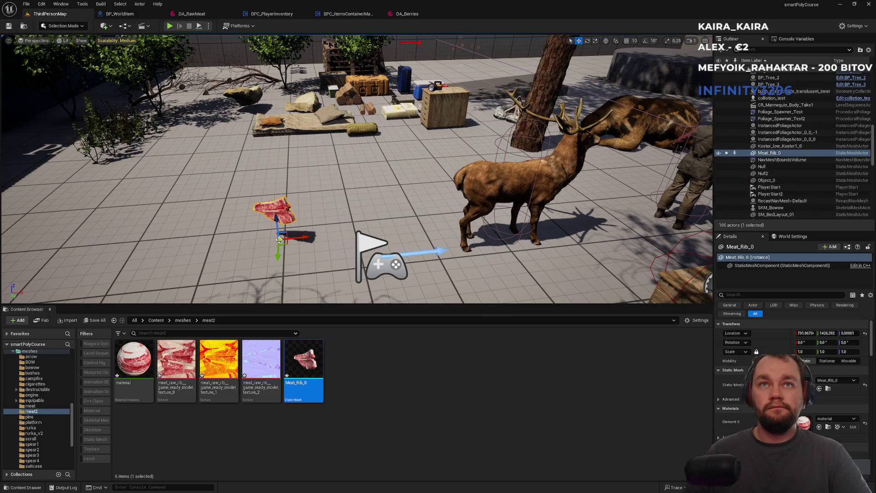
pyautogui.press('Delete')
pyautogui.click(410, 371)
pyautogui.hotkey('ctrl', 'shift', 's')
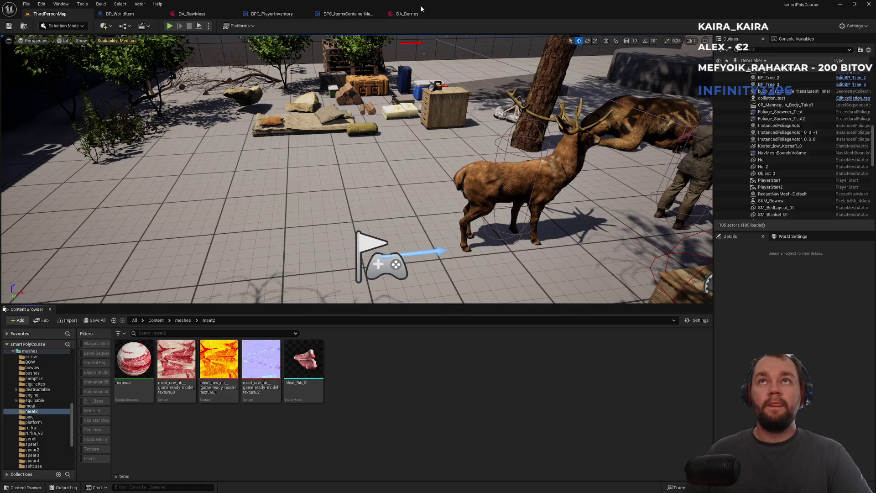
# Set DA_RawMeat's Static Mesh to Meat_Rib_0 and open the Meat_Rib_0 mesh
pyautogui.click(410, 14)
pyautogui.click(192, 14)
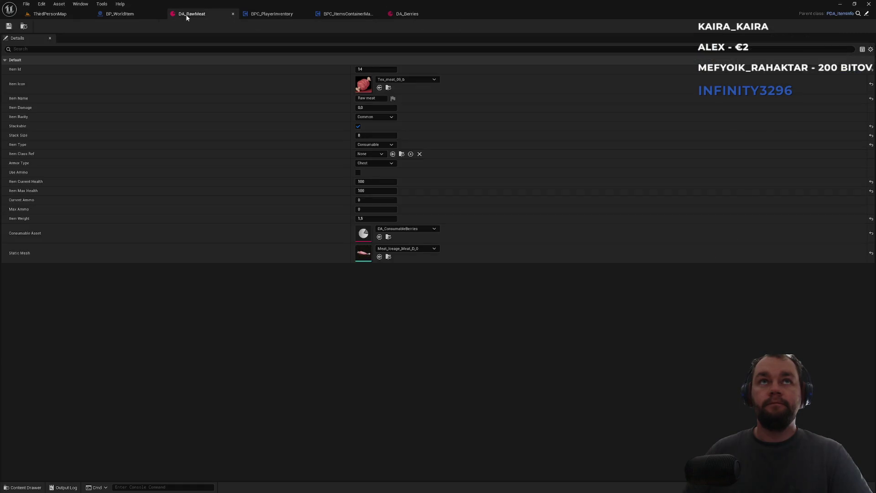
pyautogui.click(418, 249)
pyautogui.write('meat')
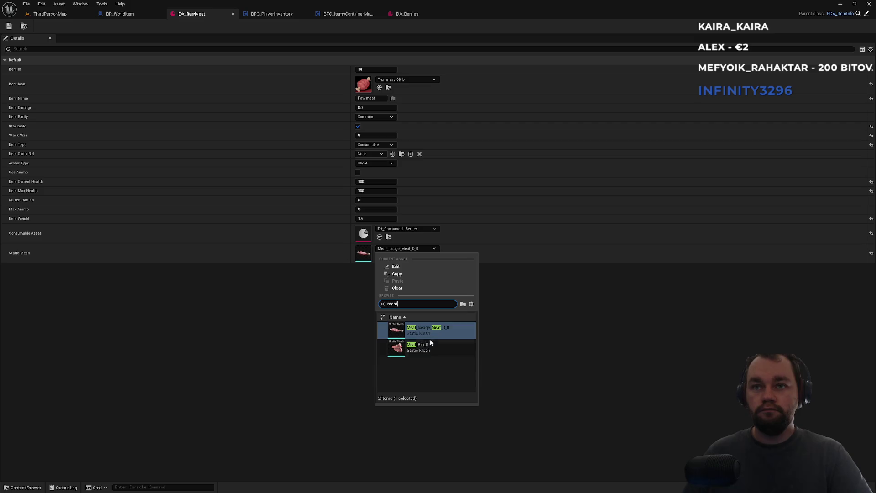
pyautogui.click(428, 344)
pyautogui.click(389, 256)
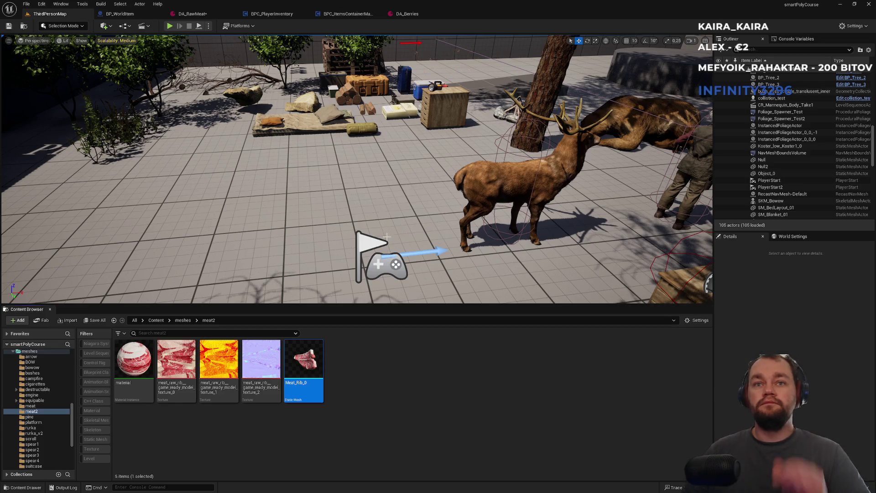
pyautogui.doubleClick(319, 371)
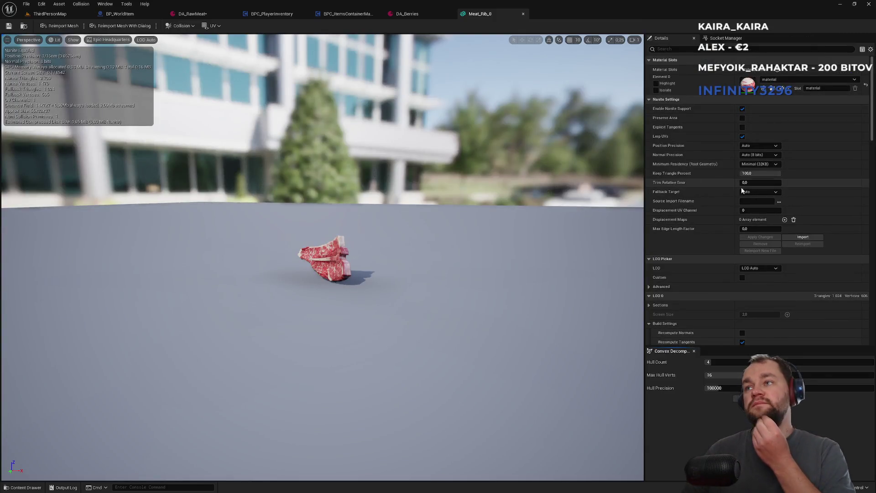
# Remove Meat_Rib_0's existing collision and display its simplified collision in the viewport
pyautogui.click(181, 26)
pyautogui.click(197, 119)
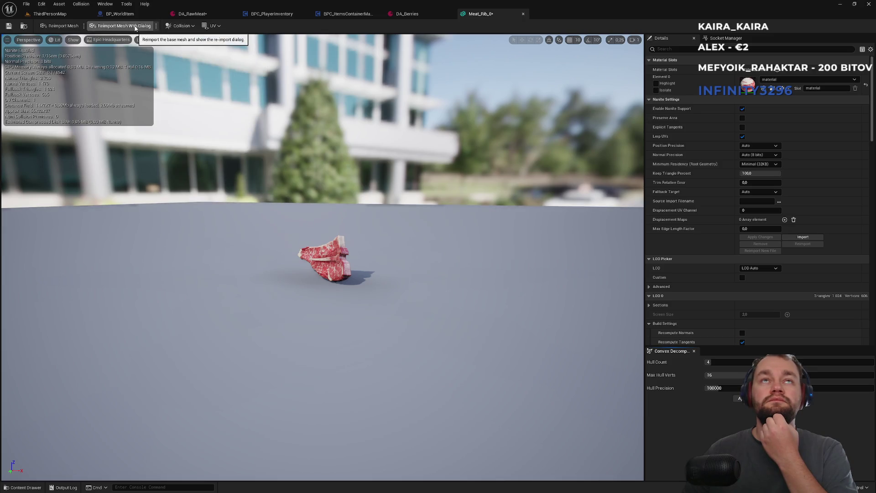
pyautogui.click(180, 26)
pyautogui.moveTo(205, 53); pyautogui.dragTo(256, 54)
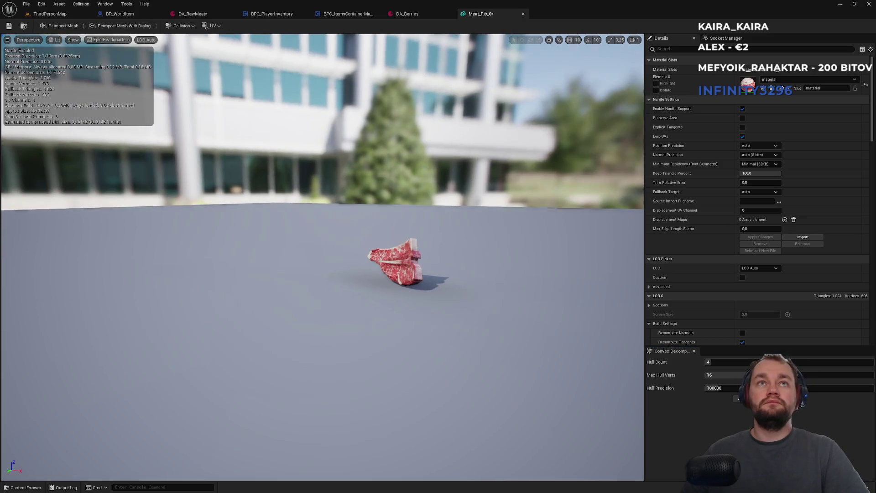
pyautogui.click(181, 25)
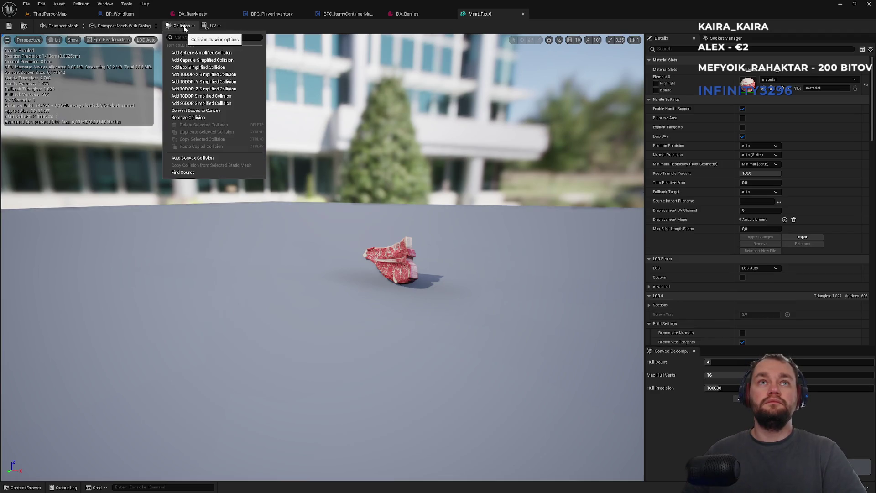
pyautogui.click(121, 26)
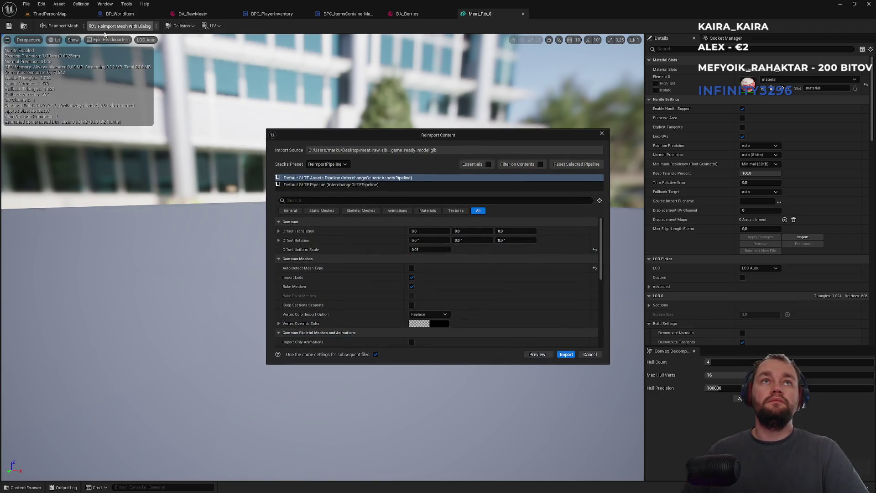
pyautogui.click(601, 134)
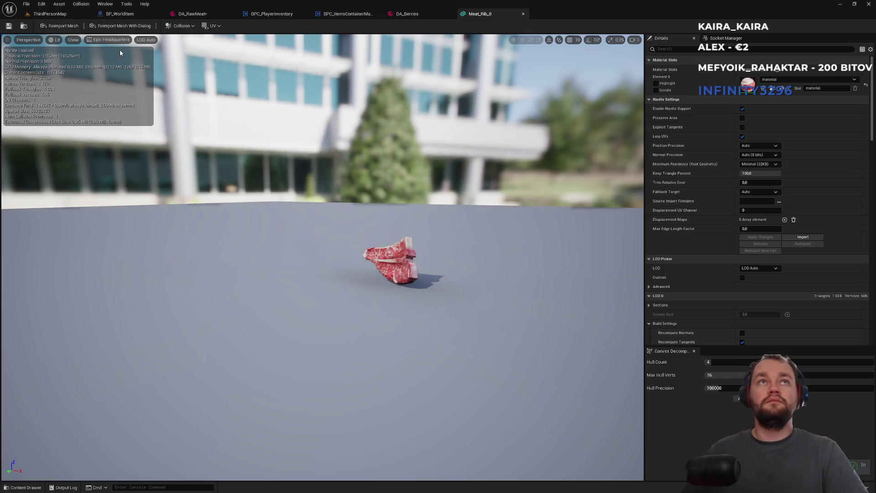
pyautogui.click(71, 43)
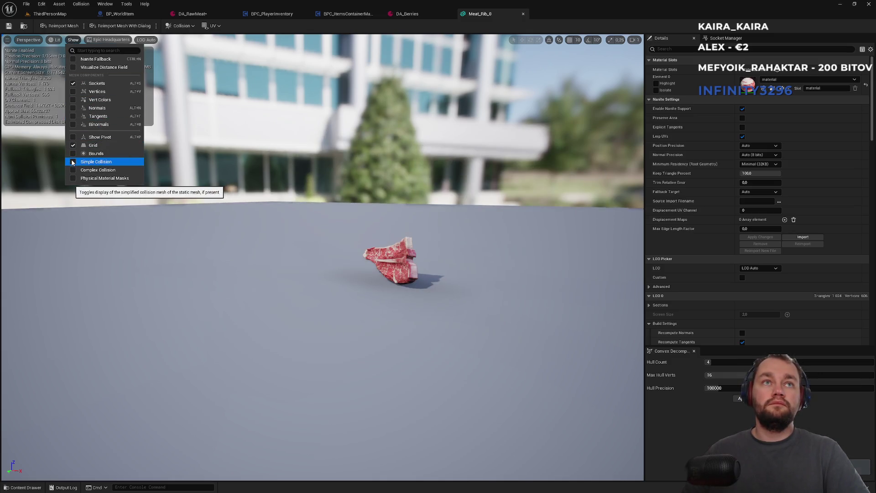
pyautogui.click(82, 163)
pyautogui.moveTo(322, 255)
pyautogui.mouseDown()
pyautogui.moveTo(347, 229)
pyautogui.moveTo(343, 196)
pyautogui.moveTo(274, 211)
pyautogui.mouseUp()
# Build convex collision with Hull Count 2 and Max Hull Verts 6, save, and play-test
pyautogui.click(182, 26)
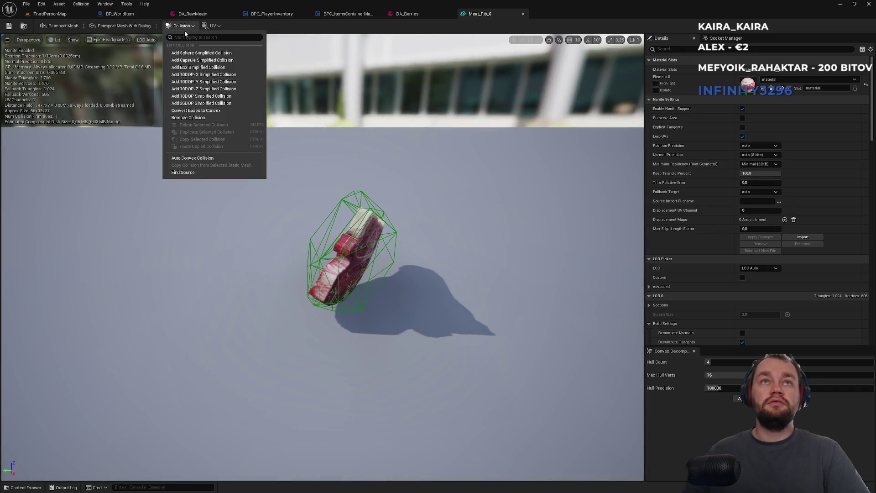
pyautogui.click(192, 118)
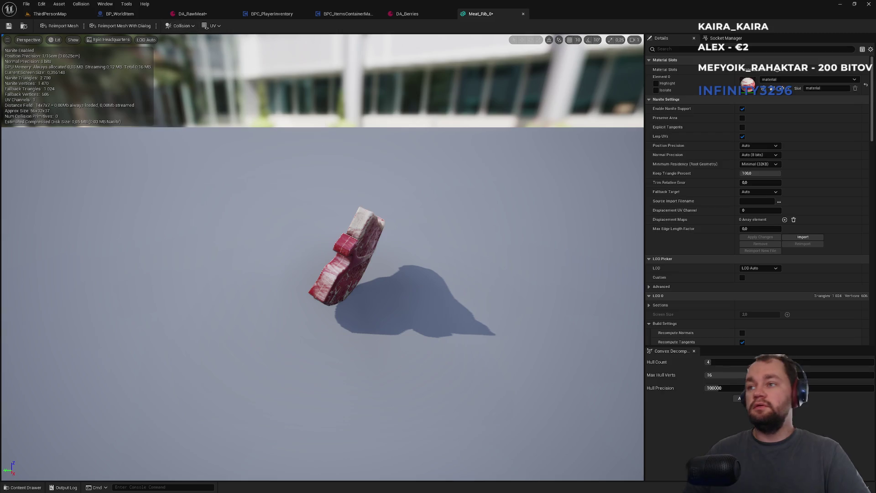
pyautogui.click(724, 362)
pyautogui.write('2')
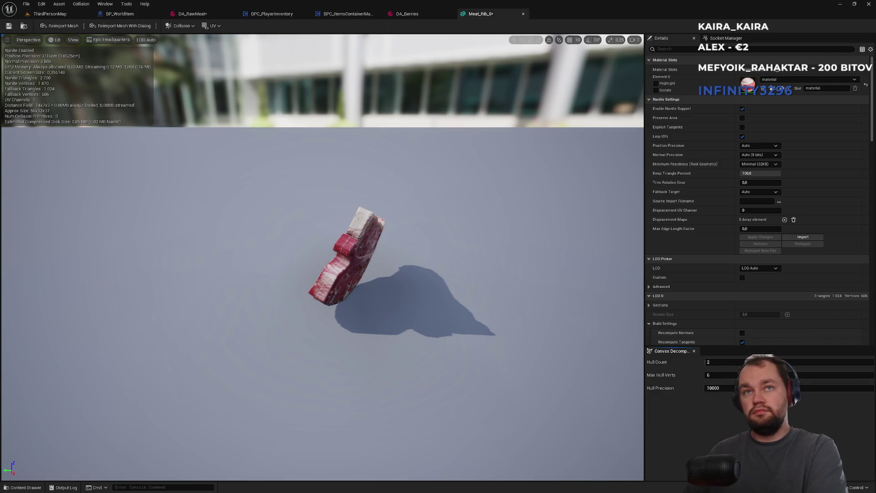
pyautogui.moveTo(502, 332)
pyautogui.mouseDown()
pyautogui.moveTo(452, 264)
pyautogui.moveTo(424, 247)
pyautogui.moveTo(401, 265)
pyautogui.moveTo(388, 237)
pyautogui.mouseUp()
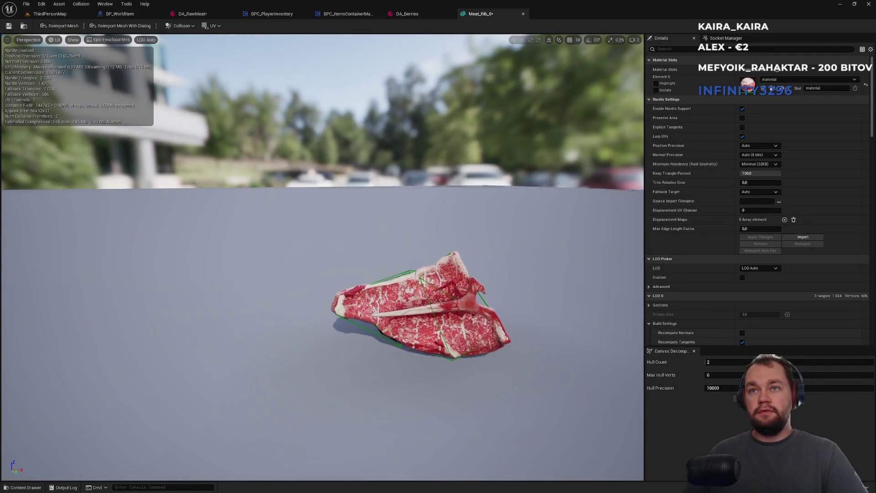
pyautogui.hotkey('ctrl', 'shift', 's')
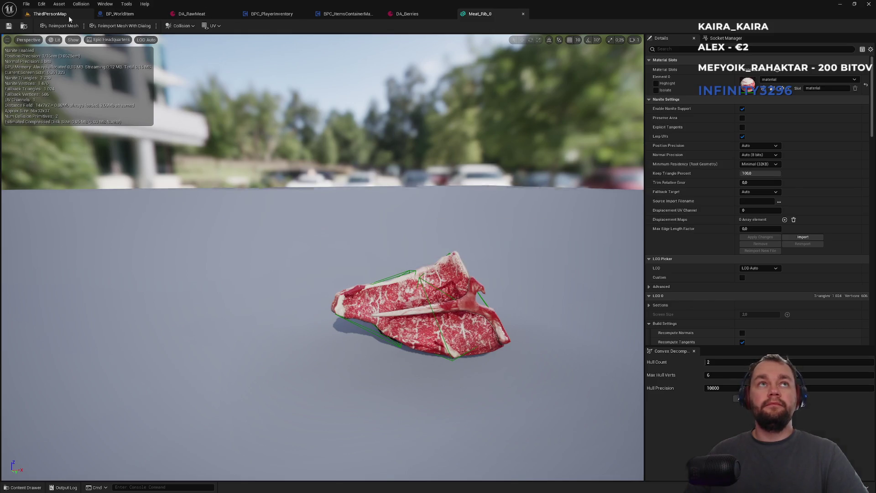
pyautogui.click(69, 15)
pyautogui.click(171, 26)
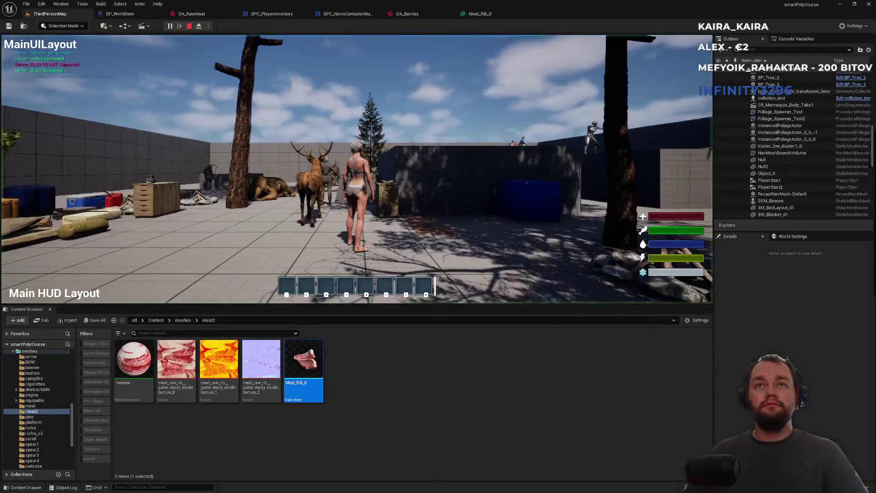
# Check the rib meat in play, stop the play-test, and place a Meat_Rib_0 on the floor
pyautogui.press('super')
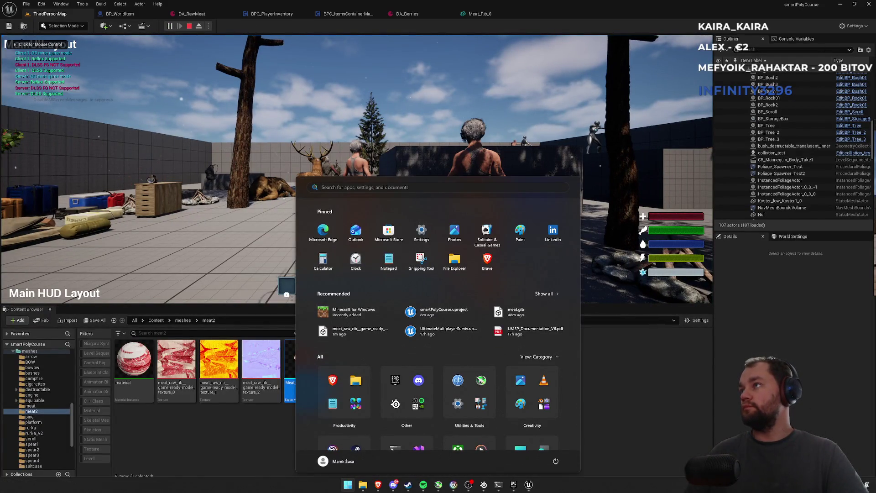
pyautogui.press('super')
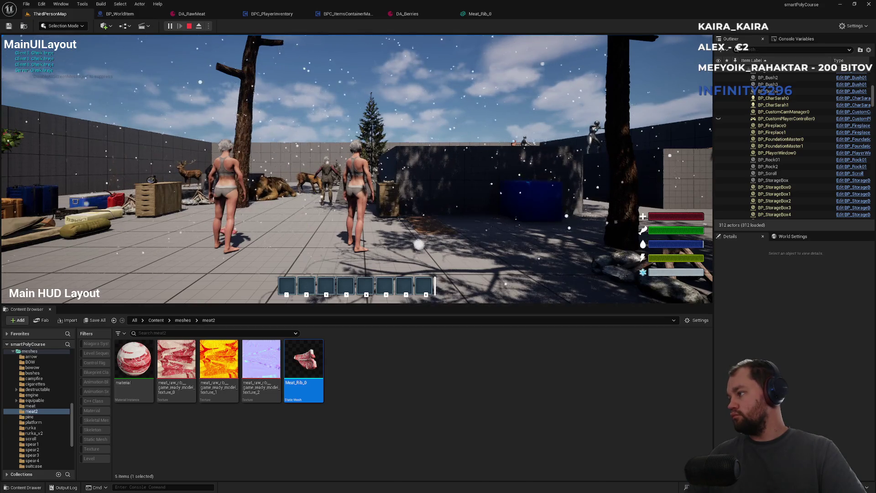
pyautogui.press('super')
pyautogui.click(356, 182)
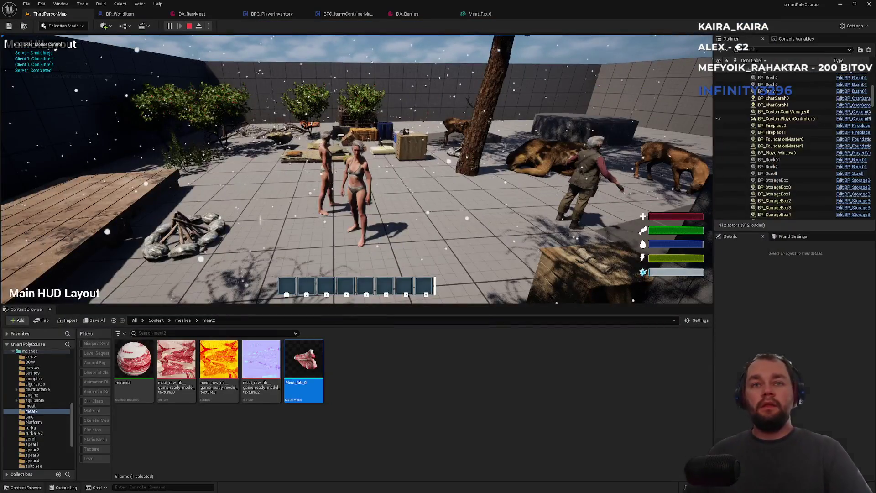
pyautogui.press('Escape')
pyautogui.moveTo(308, 388); pyautogui.dragTo(316, 252)
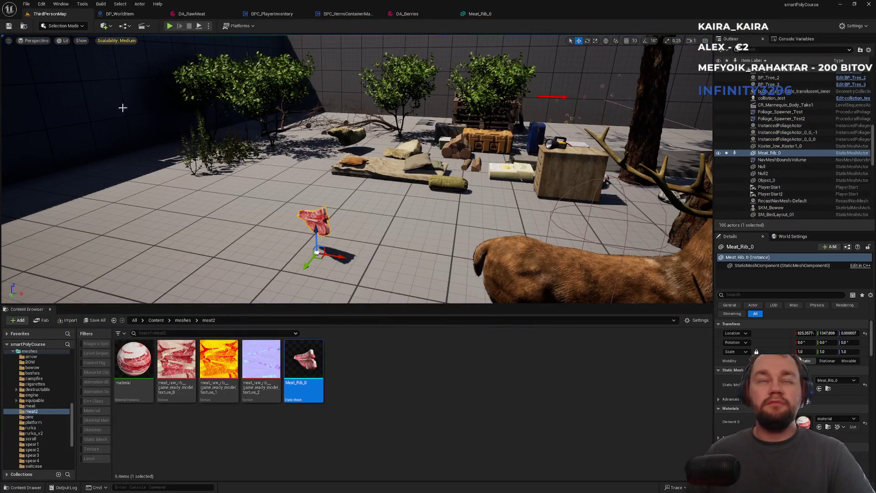
# Raise the Meat_Rib_0 pivot about 48 units in Z with Modeling Mode's Edit Pivot
pyautogui.press('Escape')
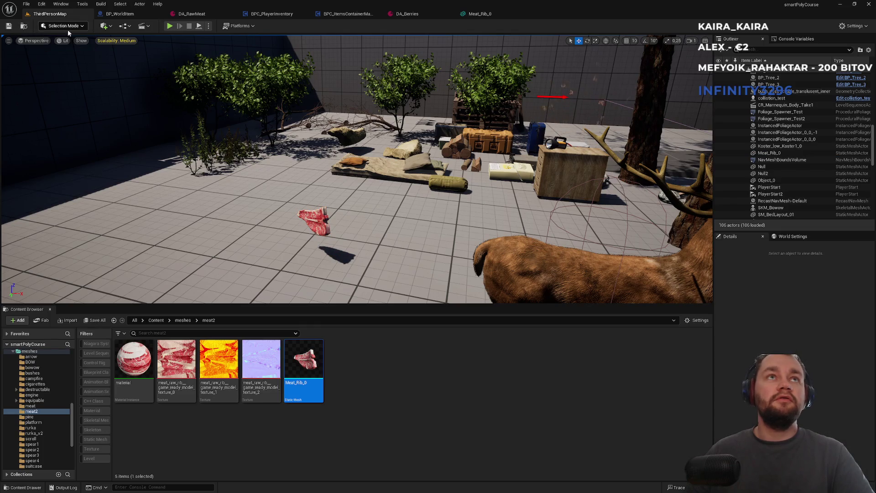
pyautogui.click(78, 26)
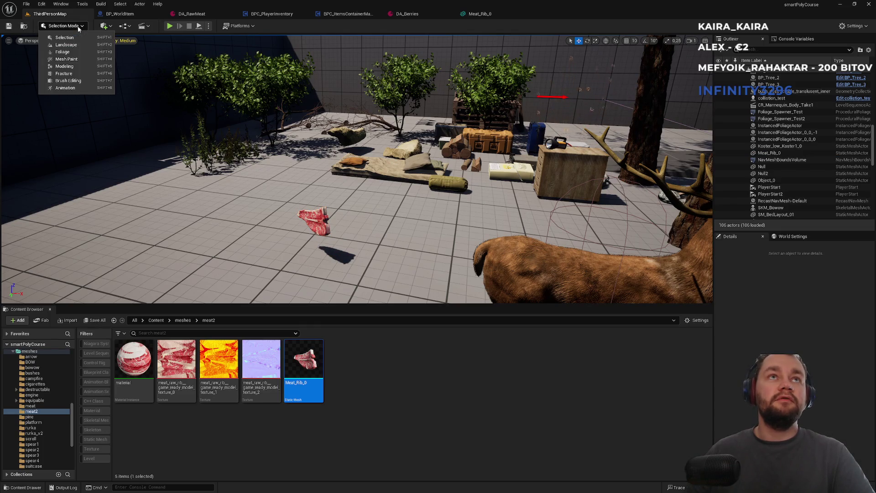
pyautogui.click(72, 67)
pyautogui.click(10, 85)
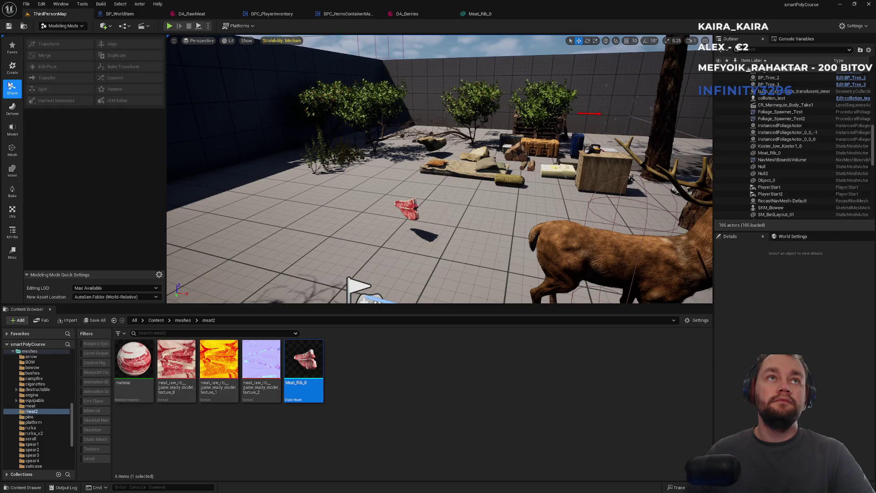
pyautogui.click(409, 209)
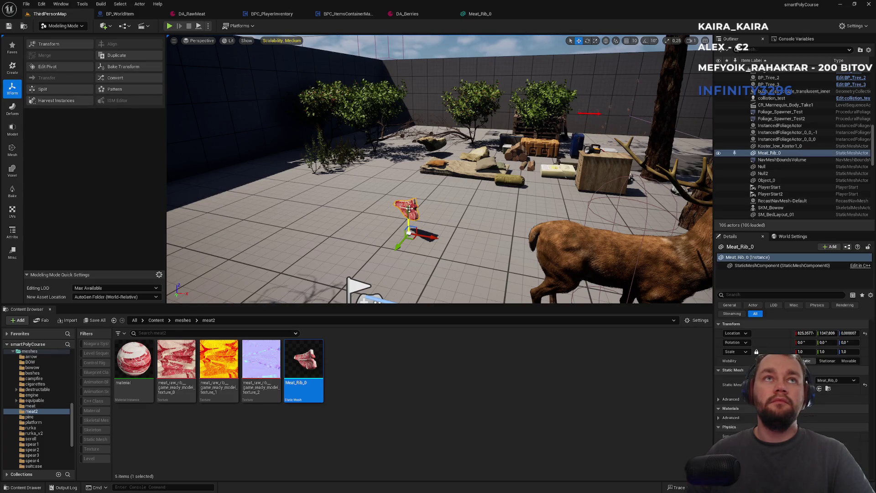
pyautogui.click(47, 66)
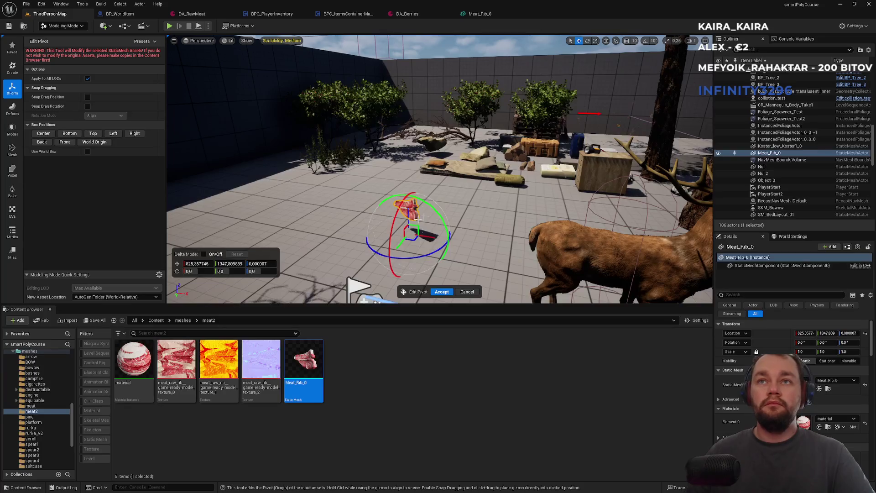
pyautogui.moveTo(409, 212); pyautogui.dragTo(405, 187)
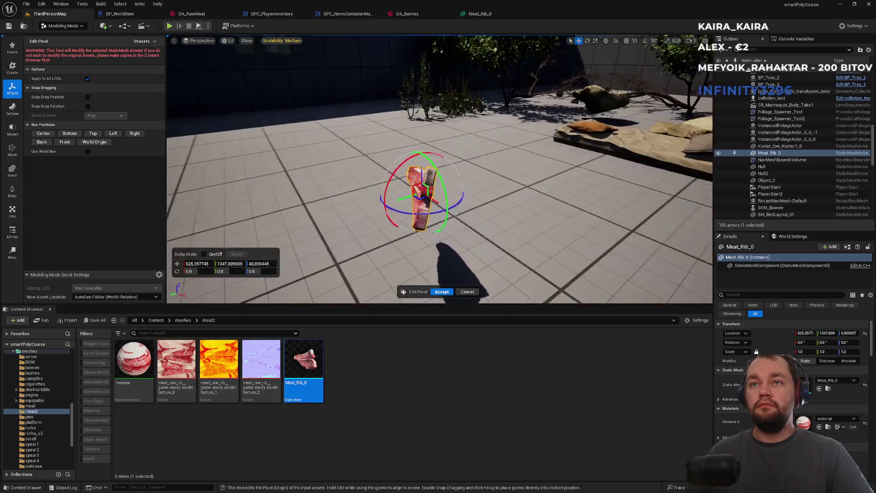
pyautogui.scroll(5, 481, 302)
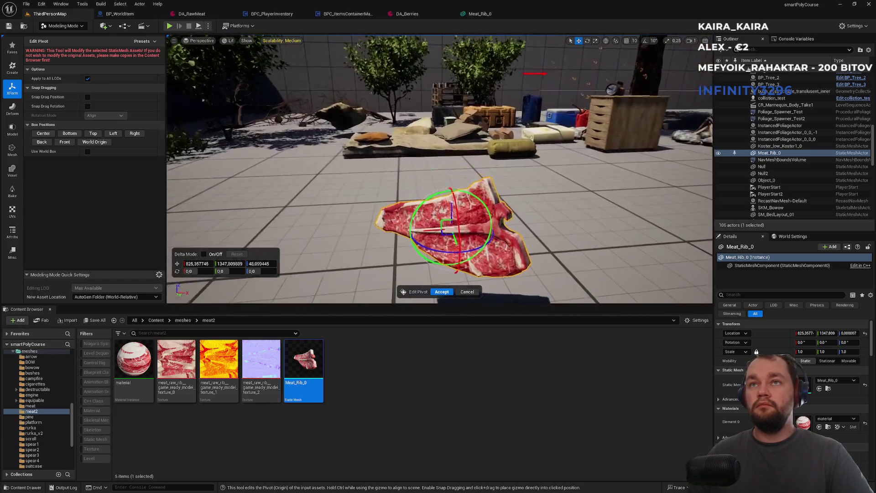
pyautogui.click(443, 292)
# Return to Selection Mode, delete the test Meat_Rib_0 actor, and save all
pyautogui.click(63, 26)
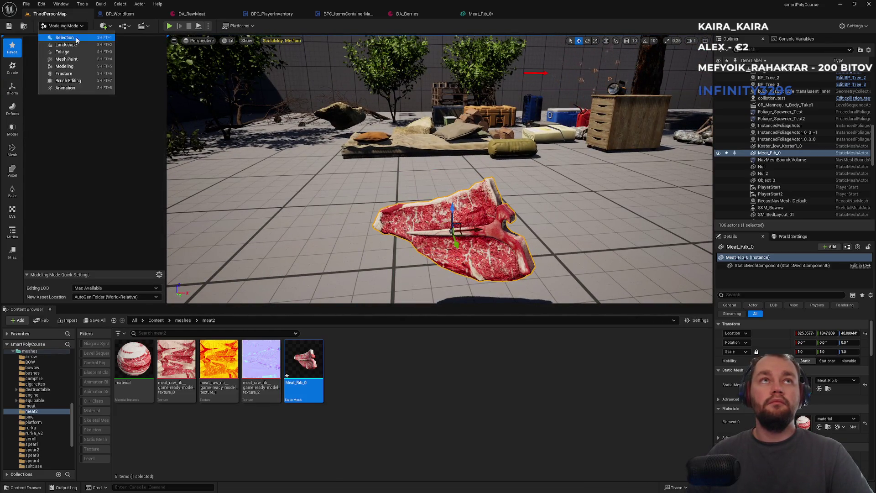
pyautogui.click(59, 37)
pyautogui.click(778, 154)
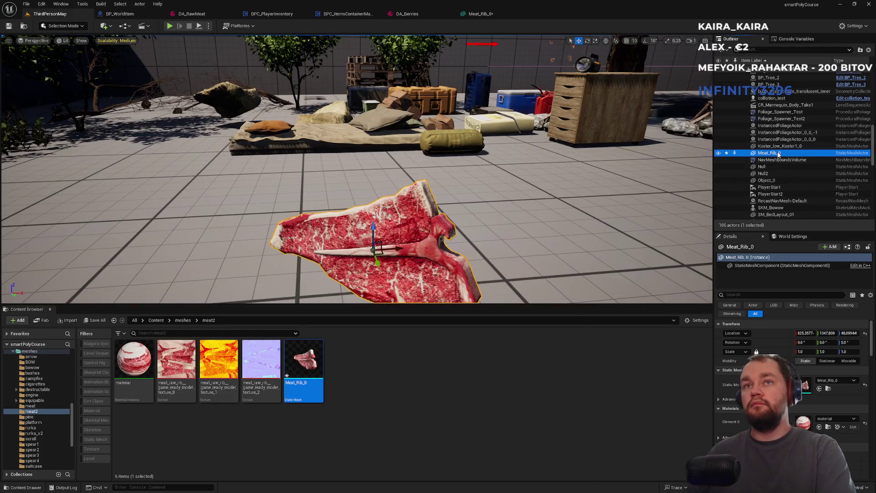
pyautogui.press('Delete')
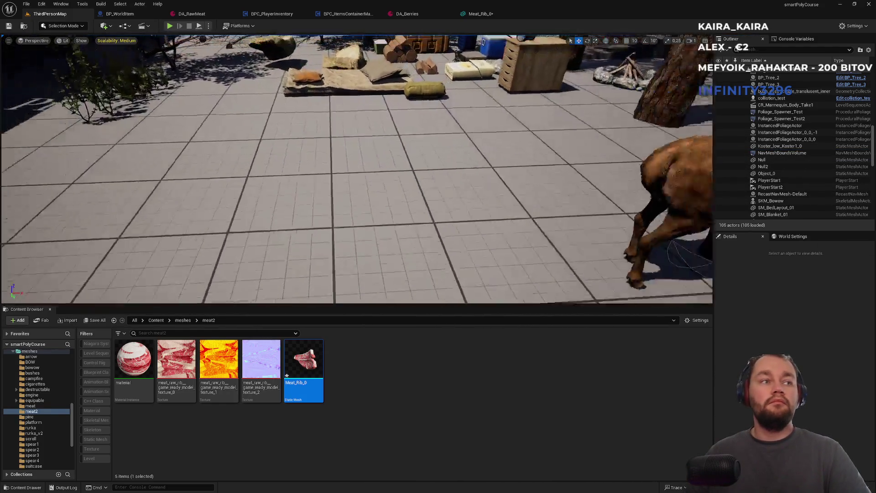
pyautogui.hotkey('ctrl', 'shift', 's')
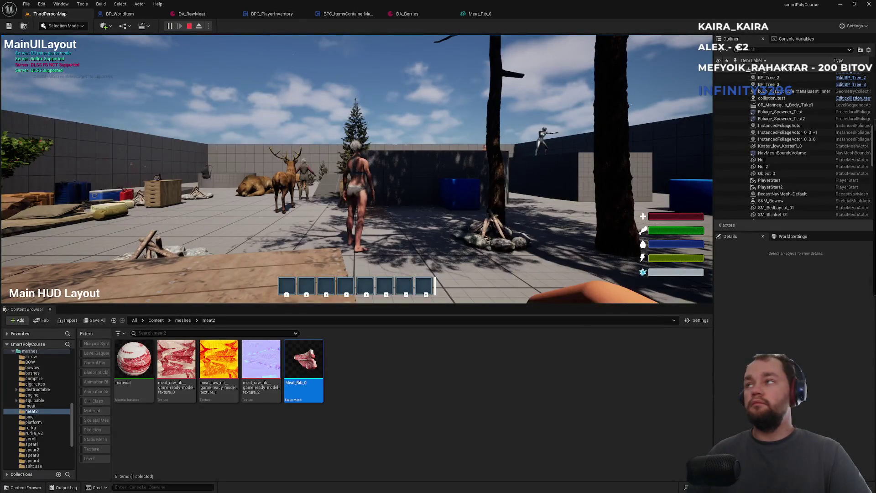
# Pick up the raw meat from the ground and check it in the inventory
pyautogui.press('super')
pyautogui.press('super')
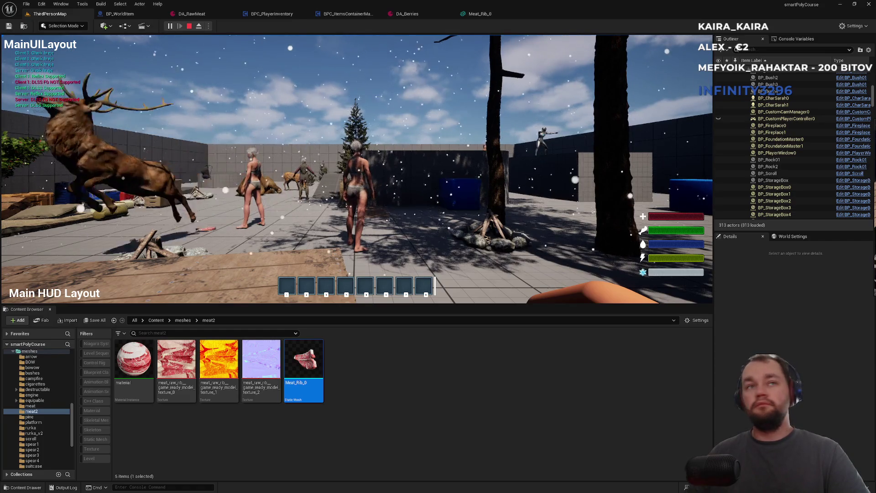
pyautogui.press('super')
pyautogui.press('super')
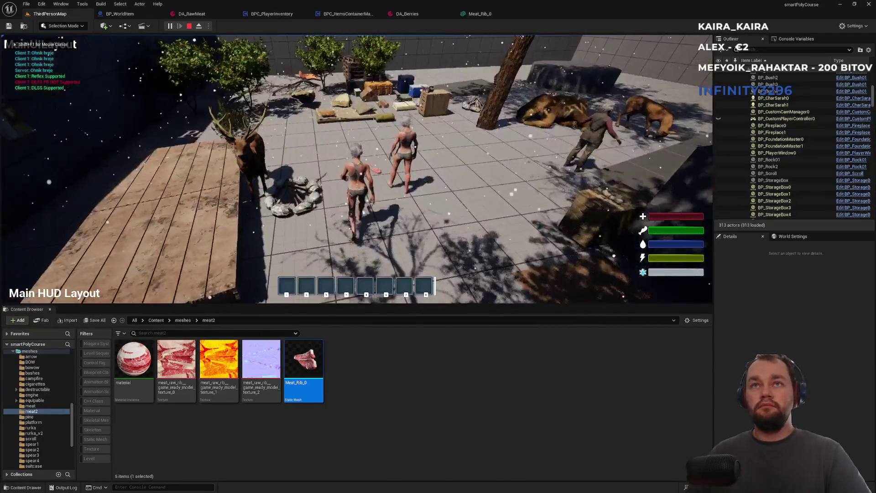
pyautogui.press('e')
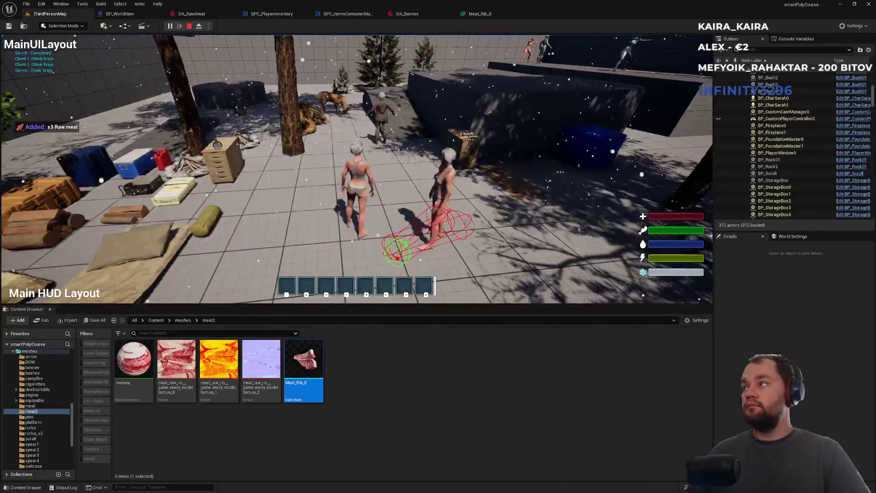
pyautogui.press('i')
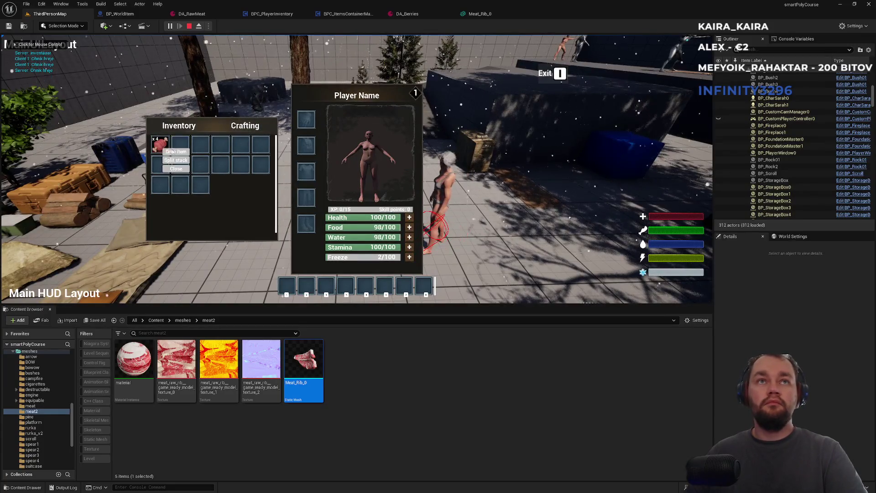
pyautogui.press('i')
# Refocus the game, collect the raw meat, and switch the play window to full screen
pyautogui.press('super')
pyautogui.press('Escape')
pyautogui.click(356, 168)
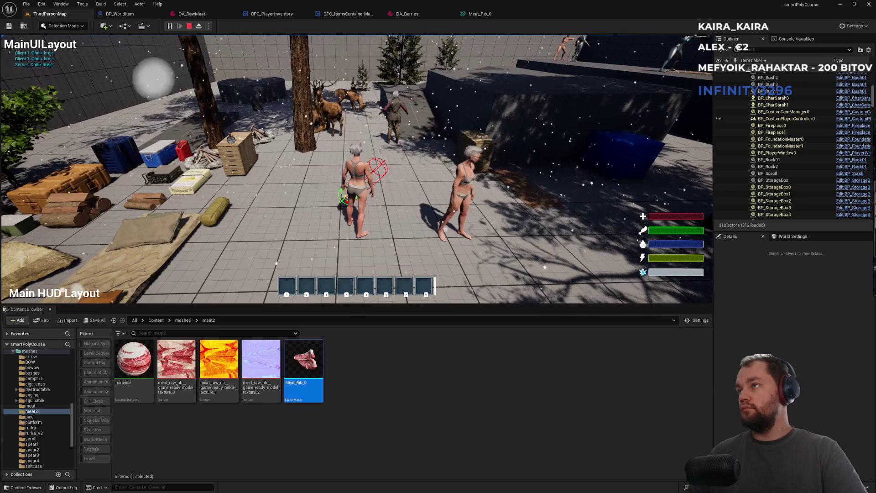
pyautogui.press('super')
pyautogui.click(356, 168)
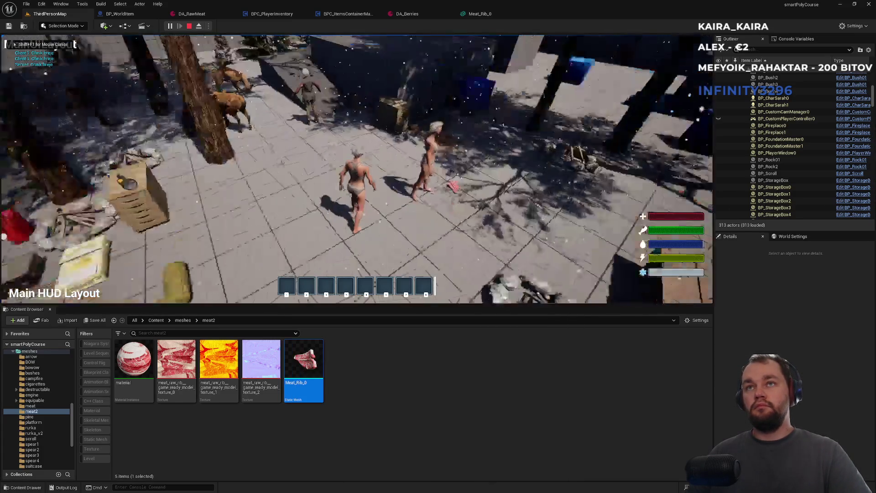
pyautogui.press('e')
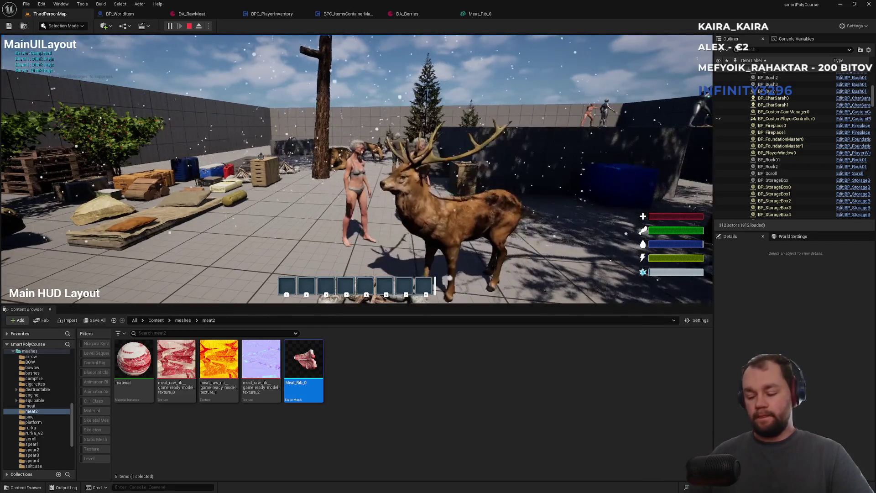
pyautogui.press('F11')
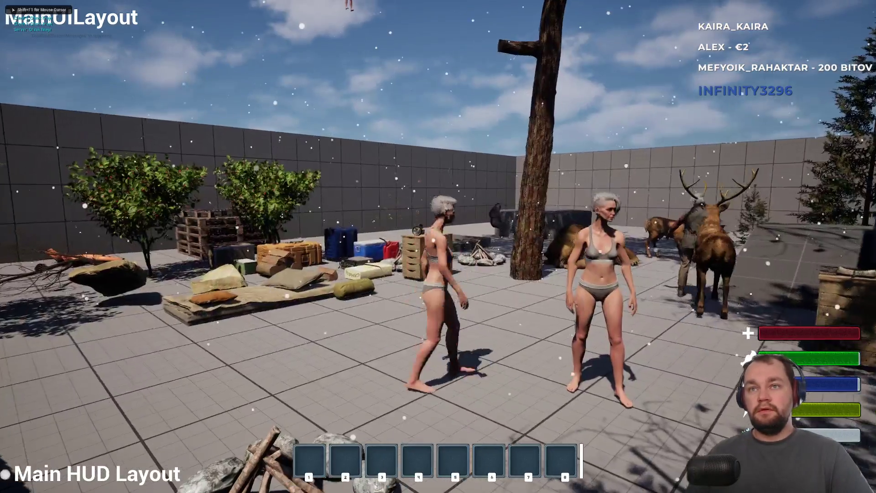
# Drop the raw meat stack, then equip the bow from slot 1 and shoot the deer
pyautogui.press('i')
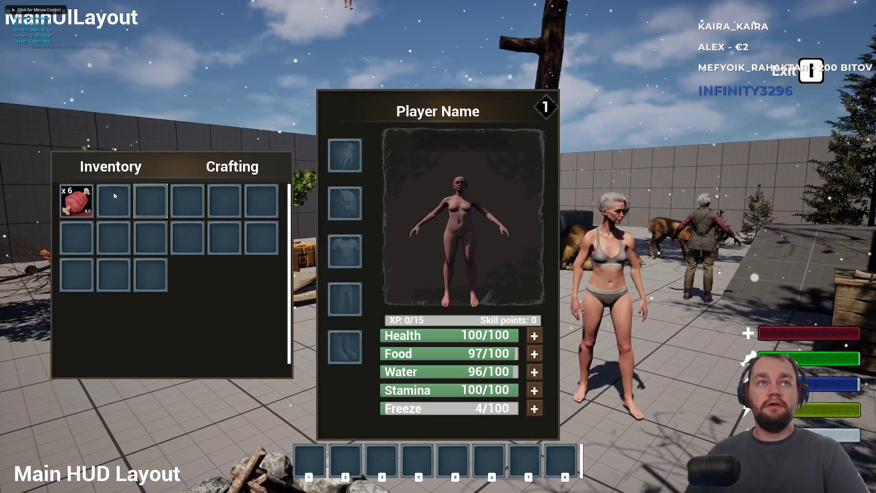
pyautogui.click(91, 208)
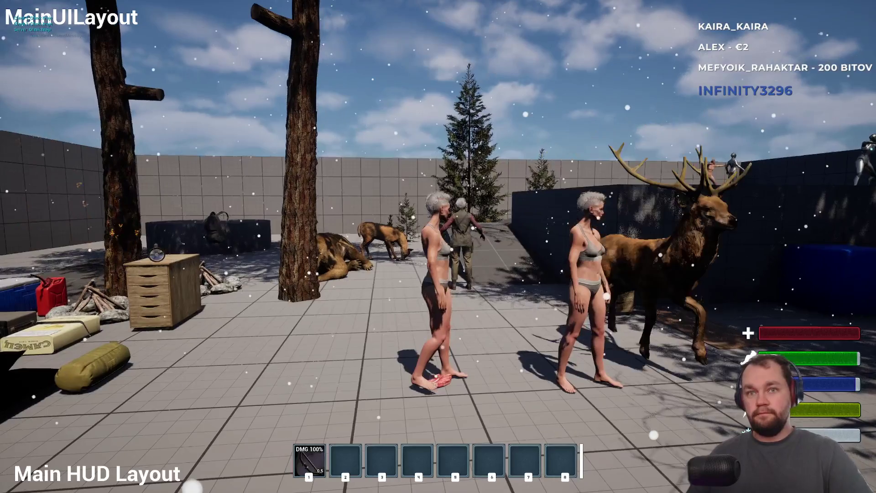
pyautogui.press('1')
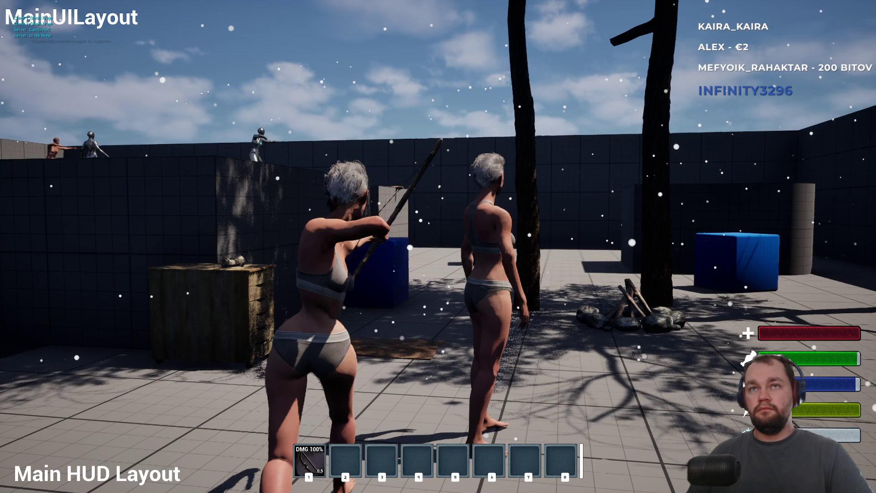
pyautogui.press('w')
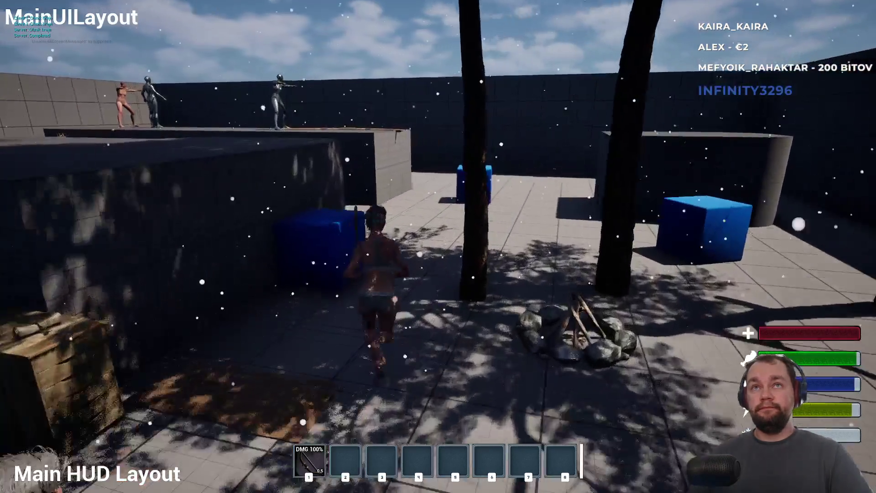
pyautogui.press('w')
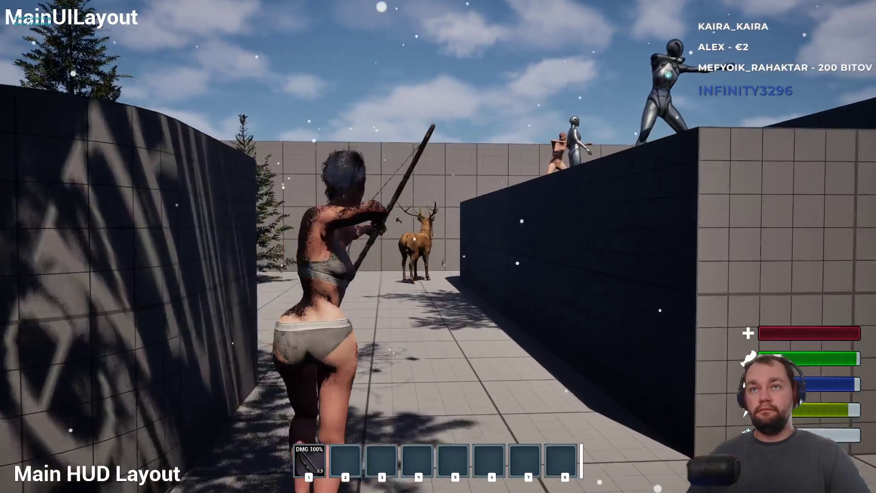
pyautogui.press('w')
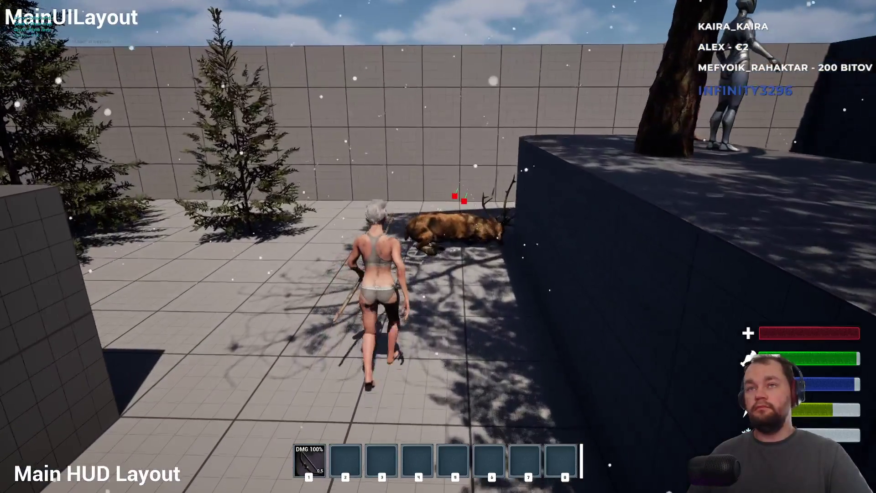
pyautogui.press('w')
# Run over the deer's meat to collect 6 Raw meat and check the inventory
pyautogui.press('super')
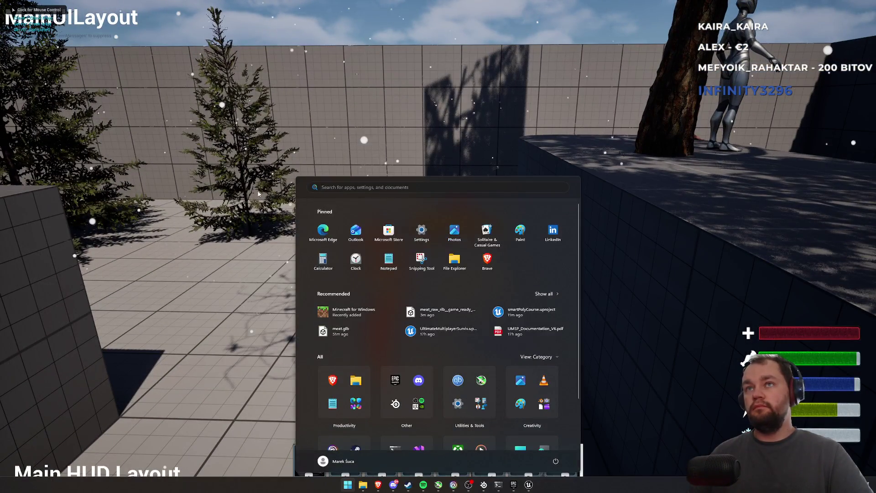
pyautogui.click(472, 157)
pyautogui.press('w')
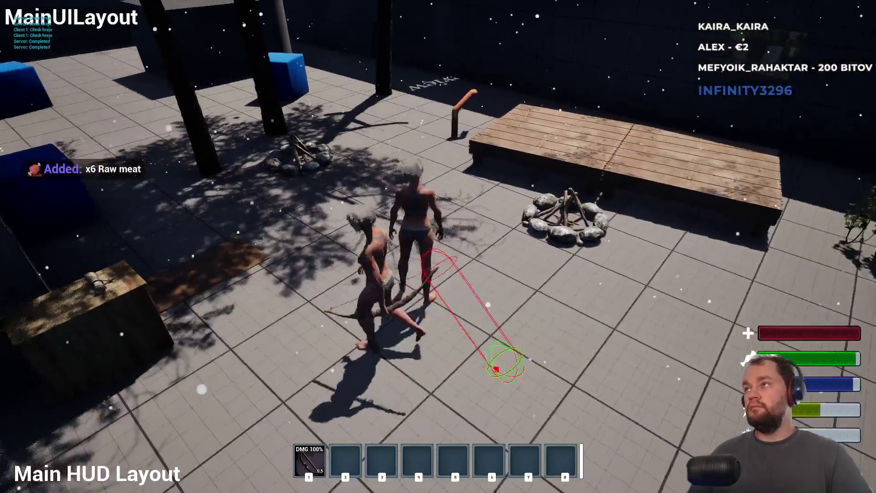
pyautogui.press('i')
pyautogui.press('i')
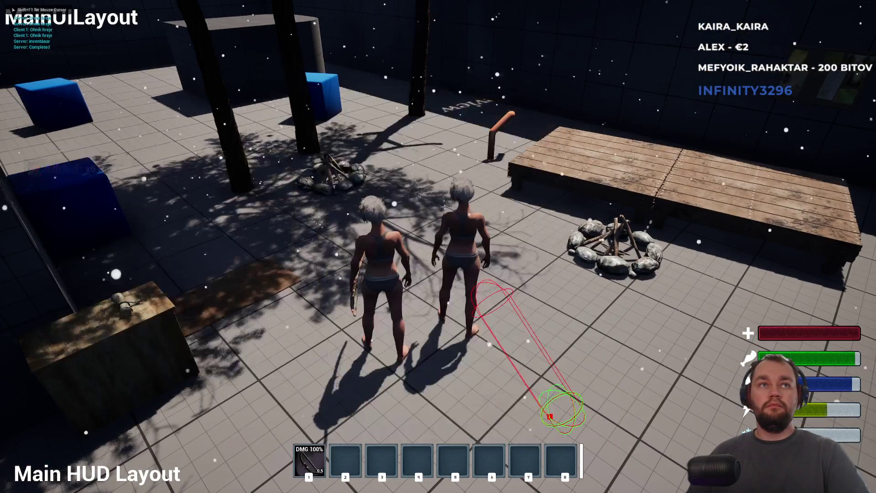
pyautogui.press('w')
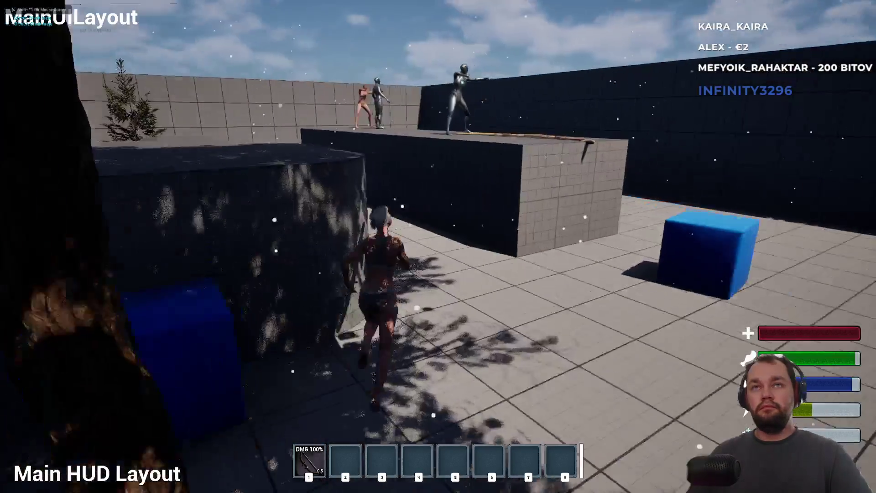
pyautogui.press('super')
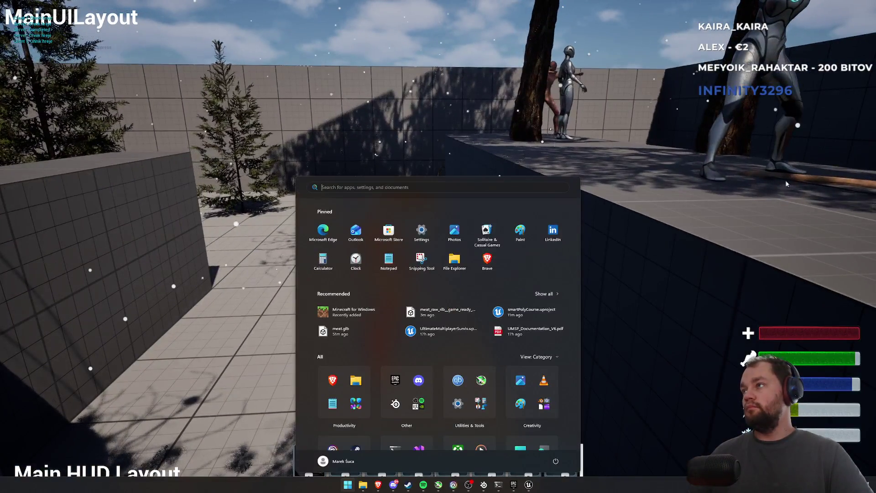
pyautogui.press('super')
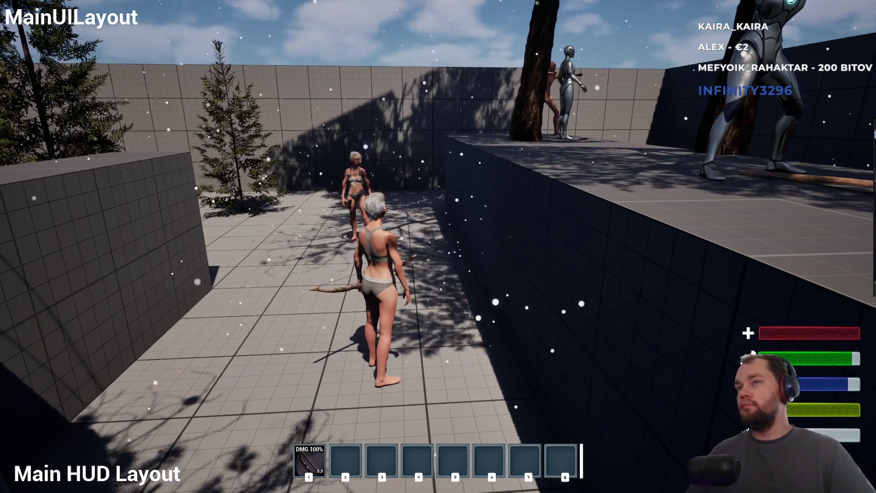
# Walk onto the meat on the ground to collect all of it
pyautogui.press('super')
pyautogui.press('super')
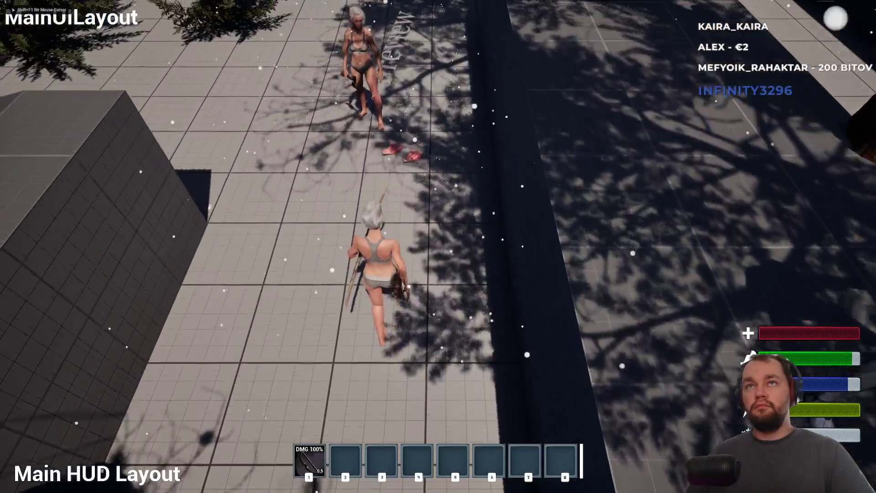
pyautogui.press('w')
pyautogui.press('e')
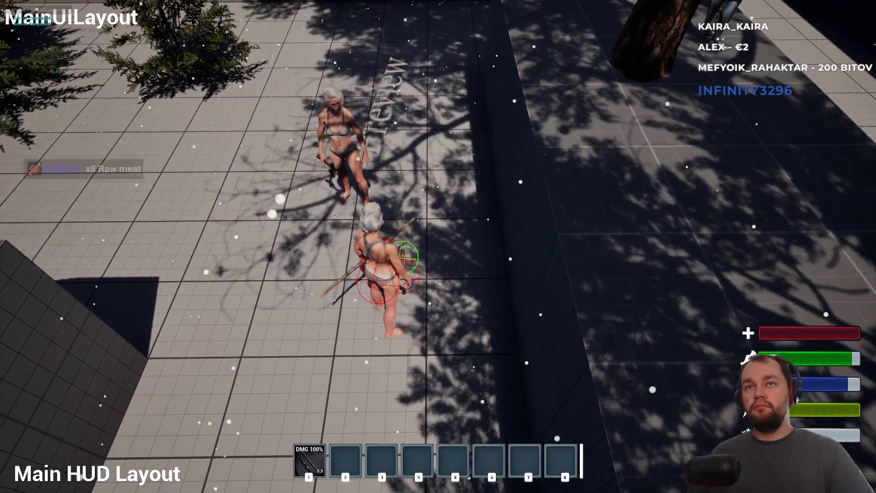
pyautogui.press('e')
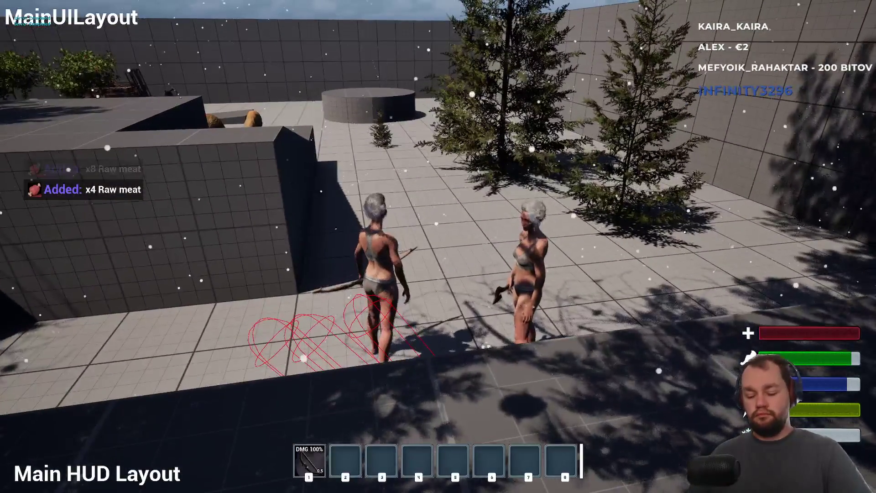
# Drop the three meat stacks, including the x2 stack, from the inventory
pyautogui.press('i')
pyautogui.rightClick(118, 204)
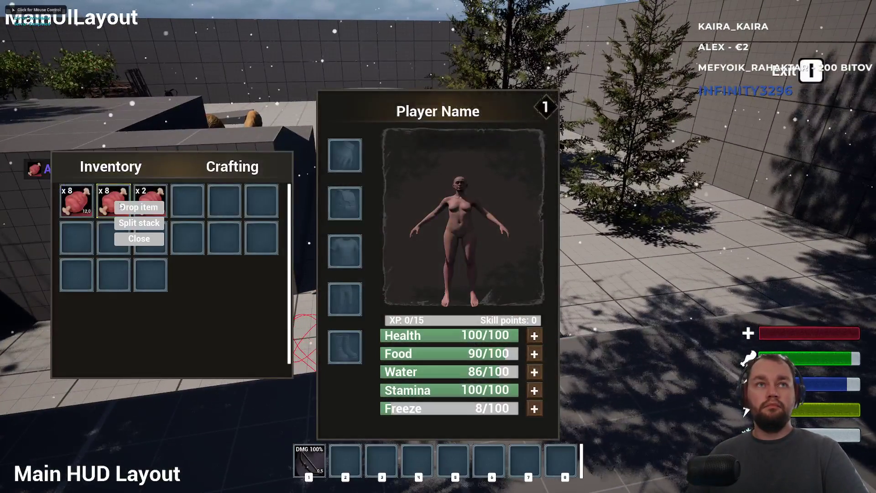
pyautogui.click(118, 207)
pyautogui.rightClick(89, 193)
pyautogui.click(106, 196)
pyautogui.rightClick(152, 211)
pyautogui.click(161, 213)
pyautogui.press('i')
# Stop the play-test and select smartPolyCourse.uproject in the project folder
pyautogui.press('super')
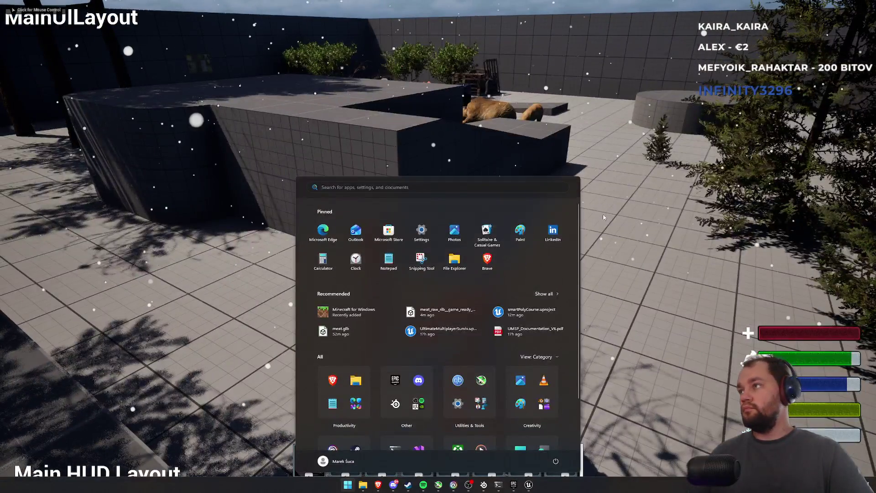
pyautogui.press('Escape')
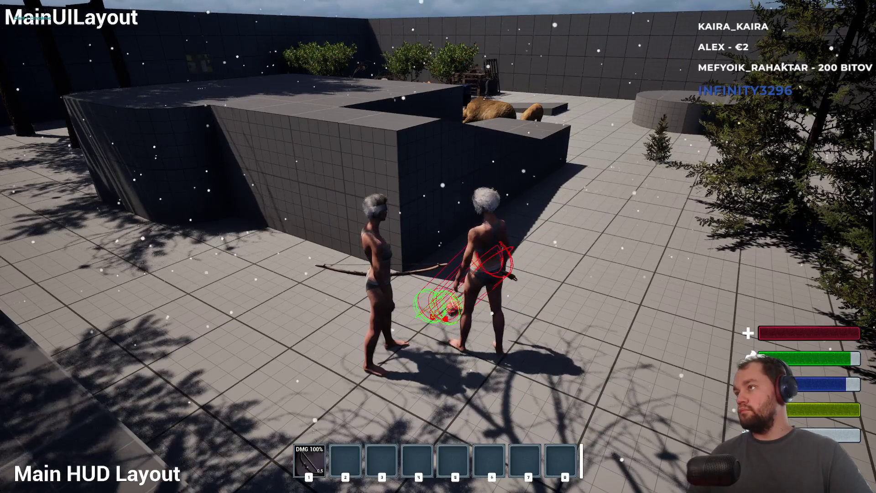
pyautogui.press('s')
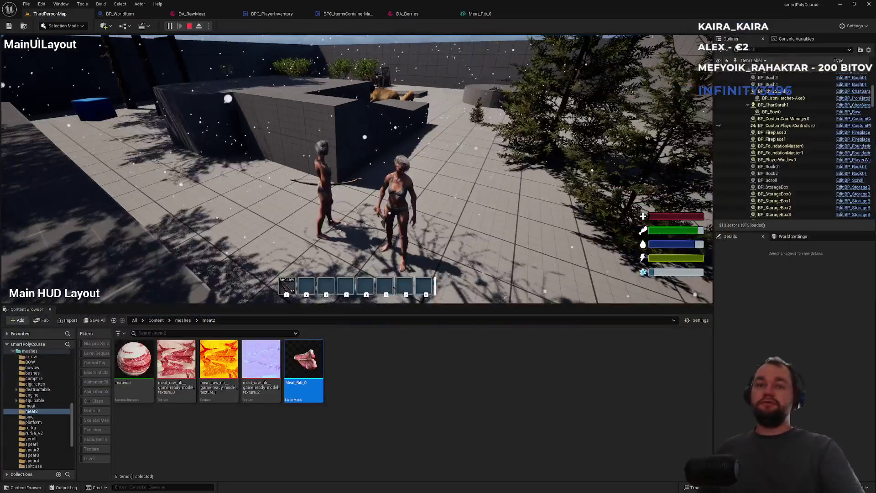
pyautogui.press('Escape')
pyautogui.click(457, 426)
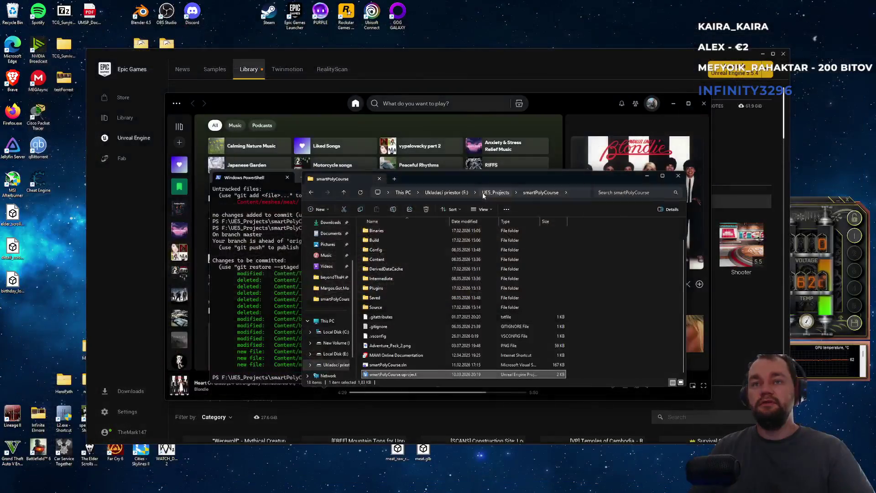
pyautogui.click(375, 375)
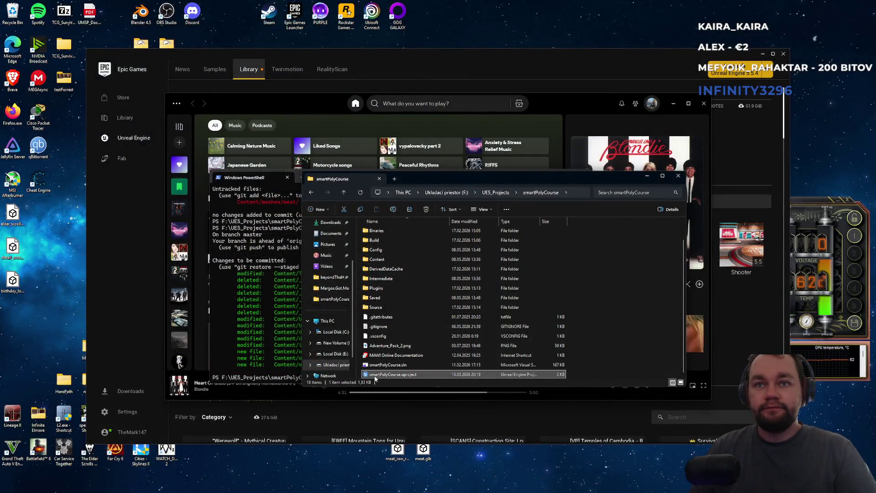